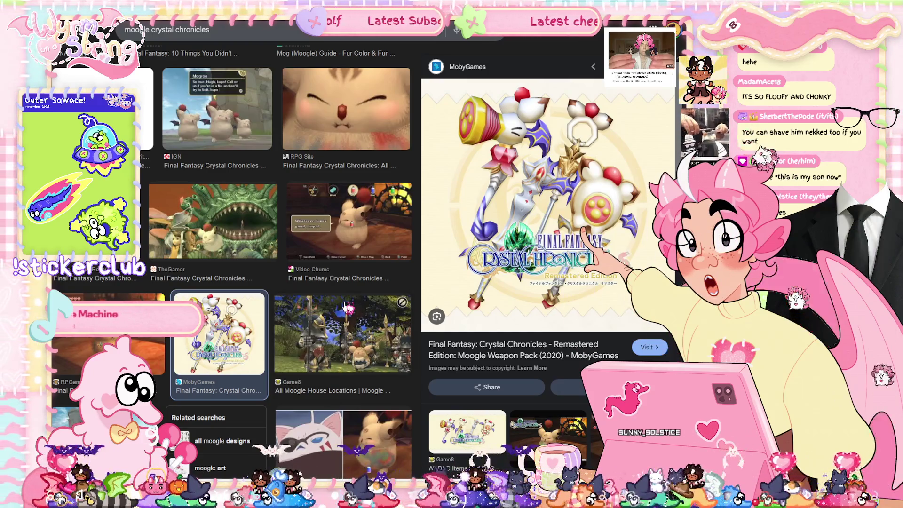
Add 'shaved' to the moogle image search and run it.
scroll(346, 307, down, 1)
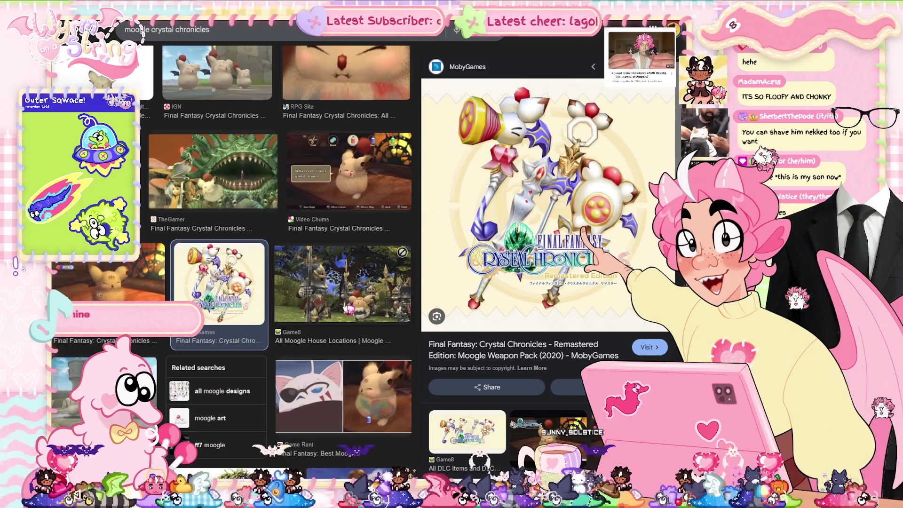
click(211, 29)
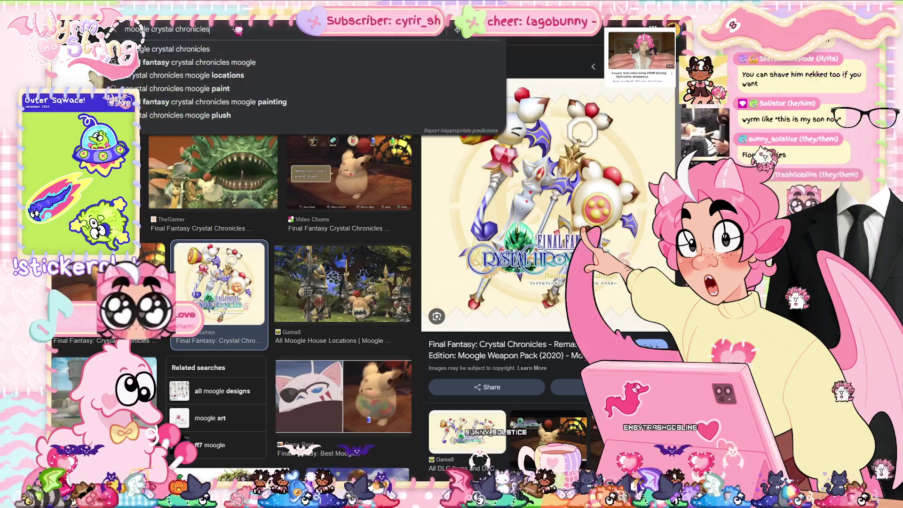
text( shaved)
key(Return)
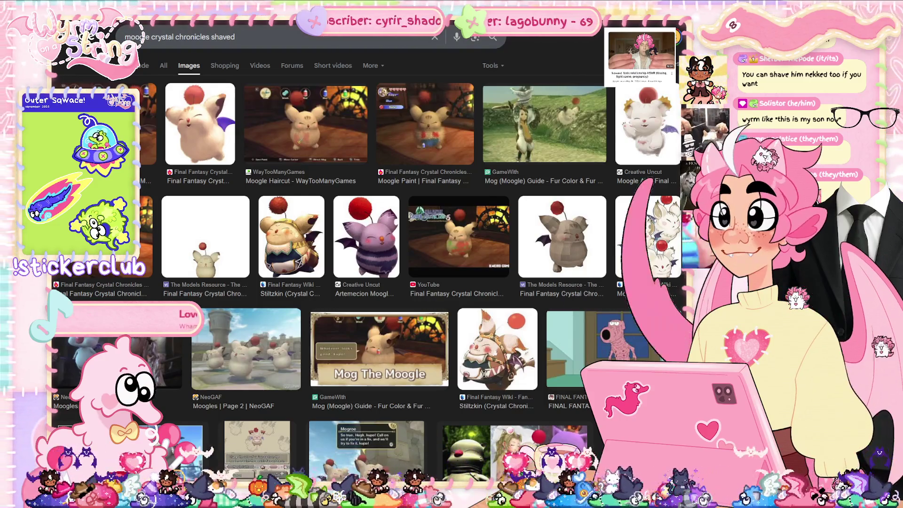
Return to the earlier moogle results, preview three images, then re-run the 'shaved' search.
key(alt+Left)
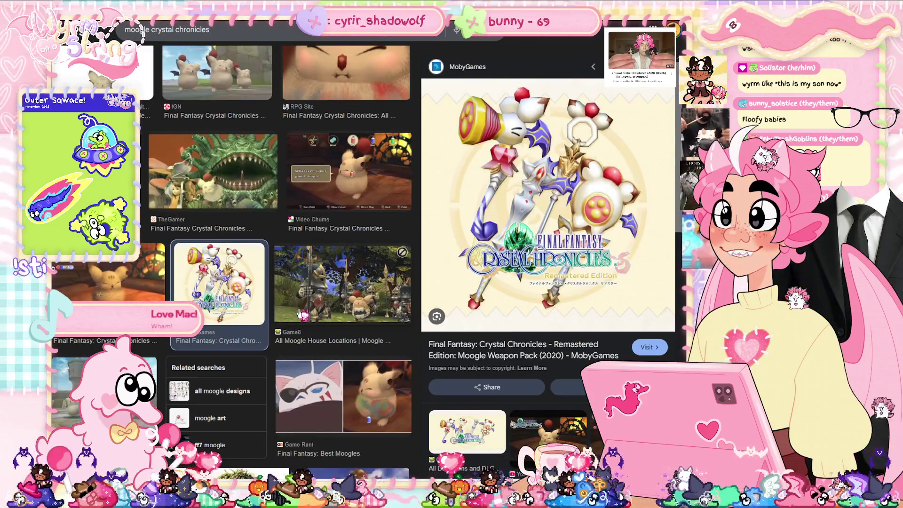
click(106, 376)
scroll(315, 228, up, 5)
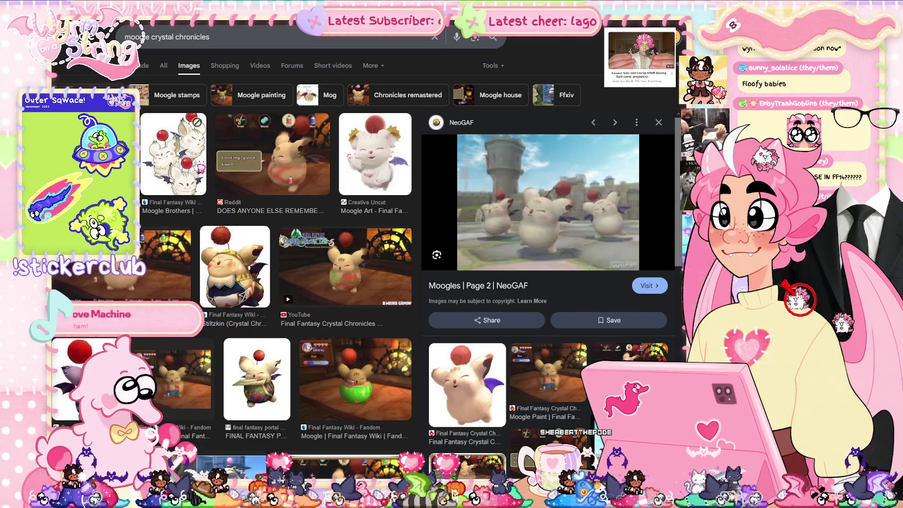
click(174, 153)
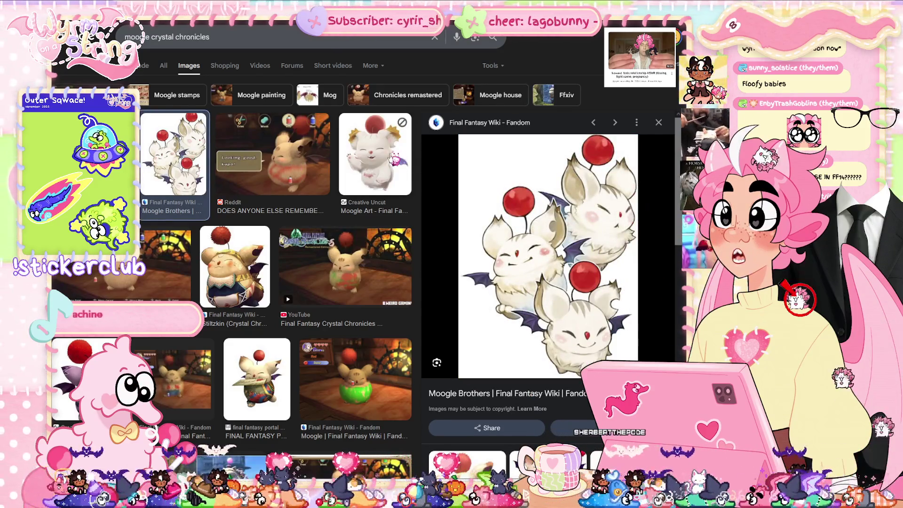
click(396, 160)
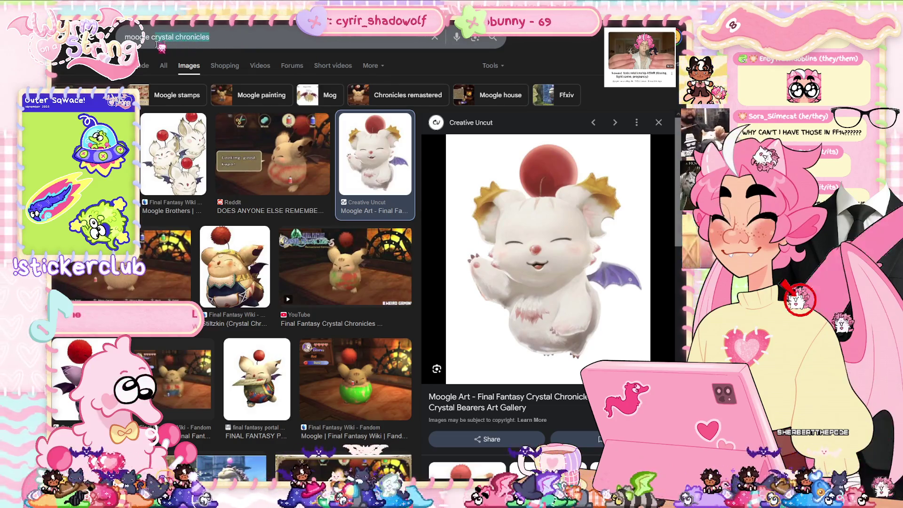
text(shaved)
key(Return)
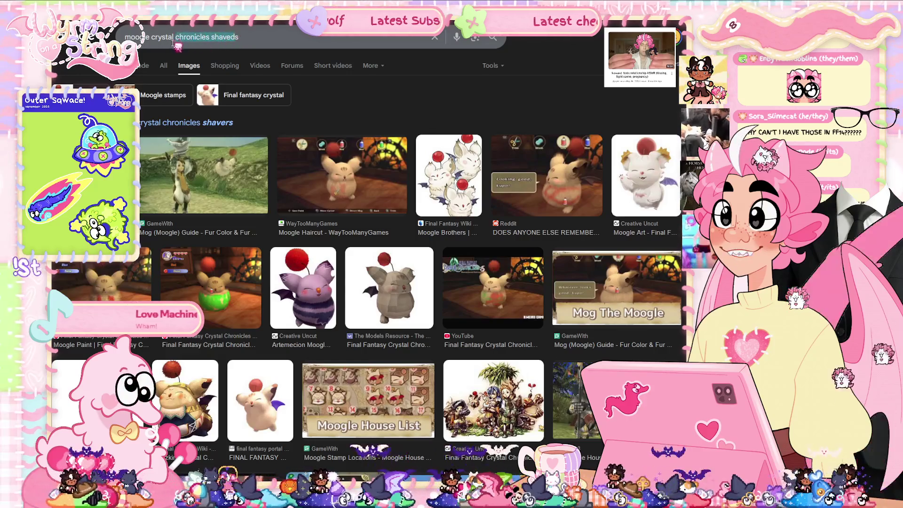
Search images for 'moogles' and preview the Final Fantasy Wiki moogle sketch sheet.
triple_click(237, 39)
text(moogs)
key(BackSpace)
text(les)
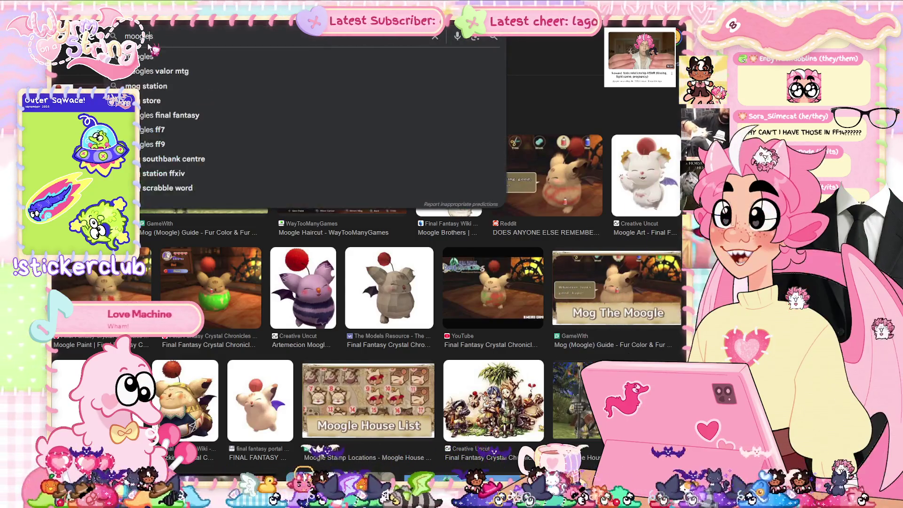
key(Return)
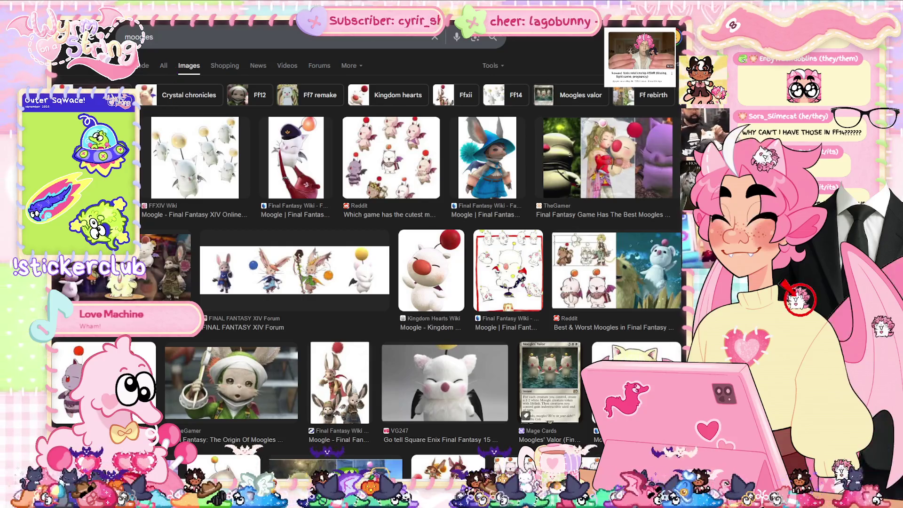
click(163, 66)
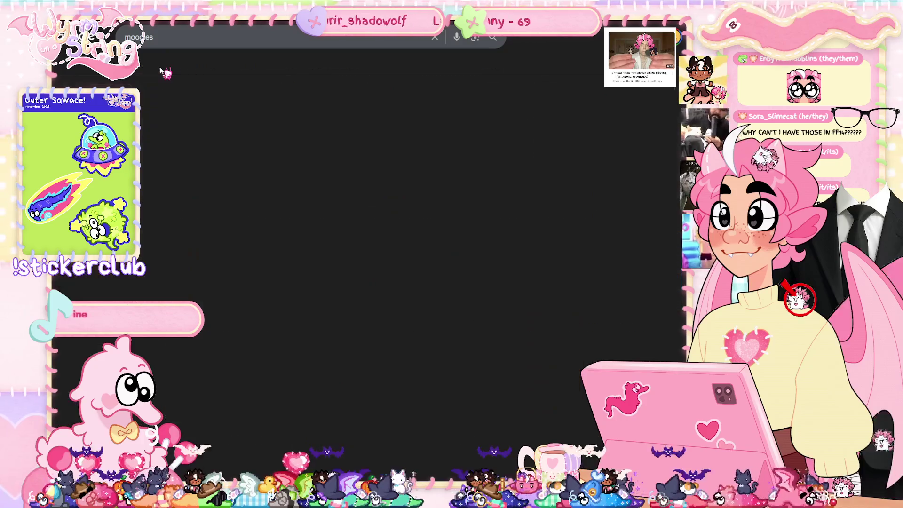
click(188, 66)
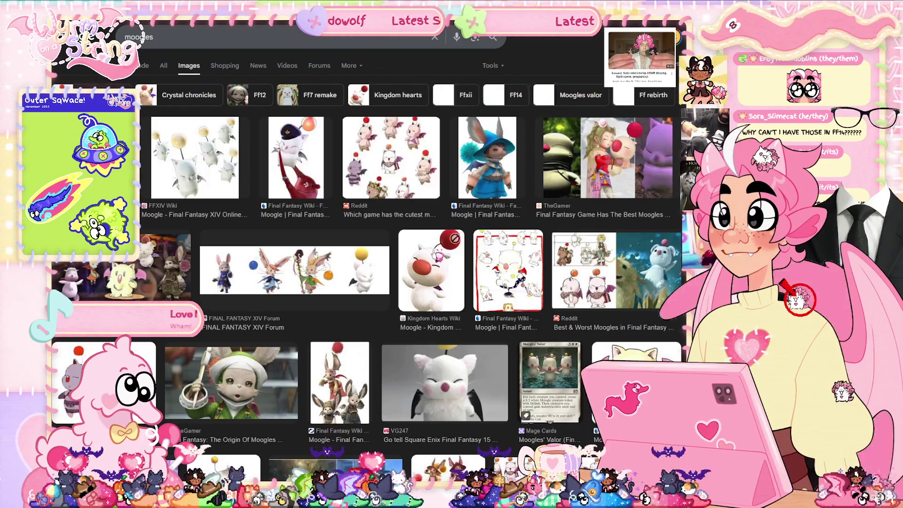
click(373, 384)
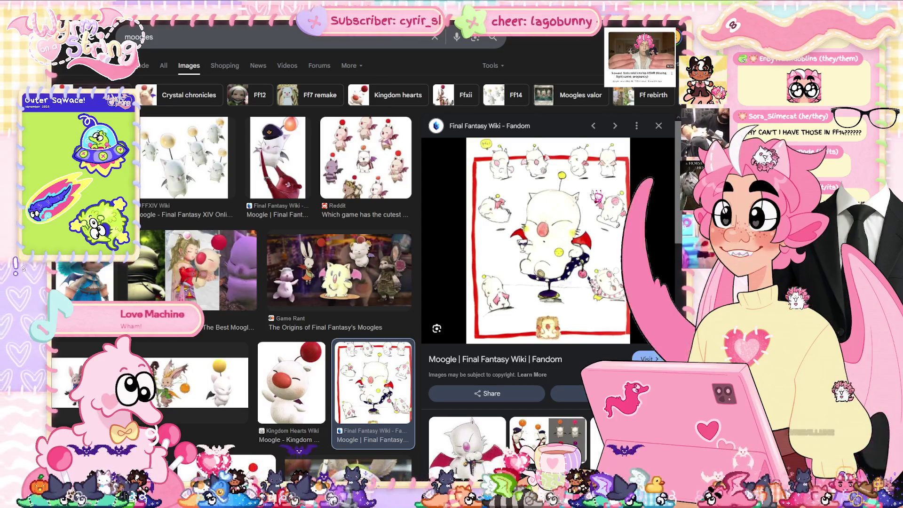
scroll(595, 195, down, 3)
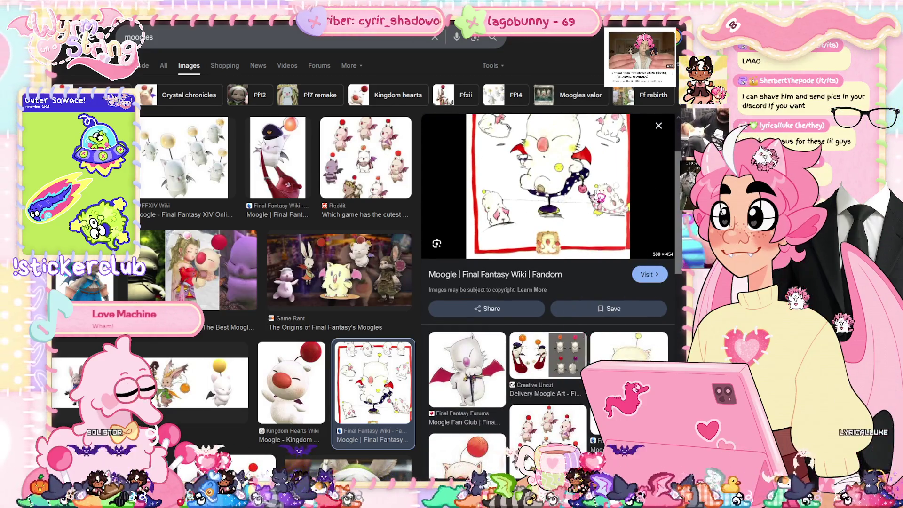
scroll(596, 196, up, 3)
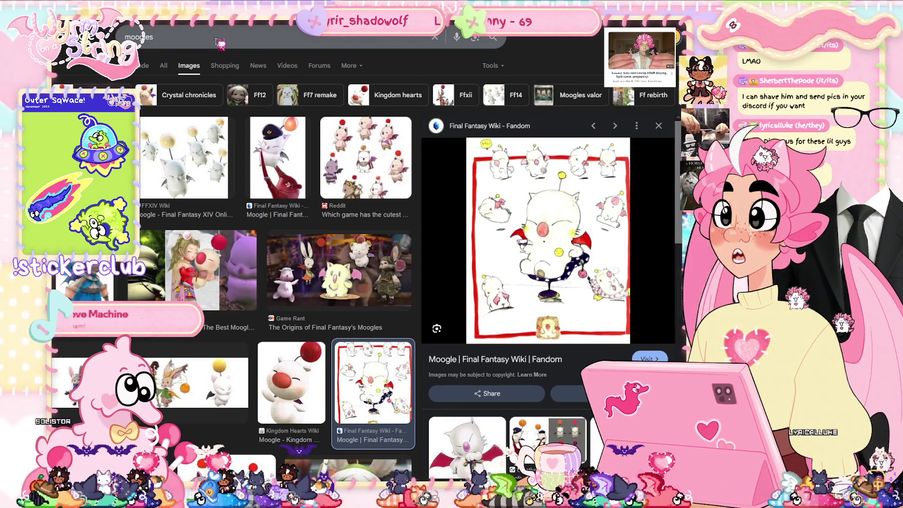
Extend the search to 'moogles ff6' and preview the Mog and Reddit Ten Moogles images.
click(218, 41)
text(ff6)
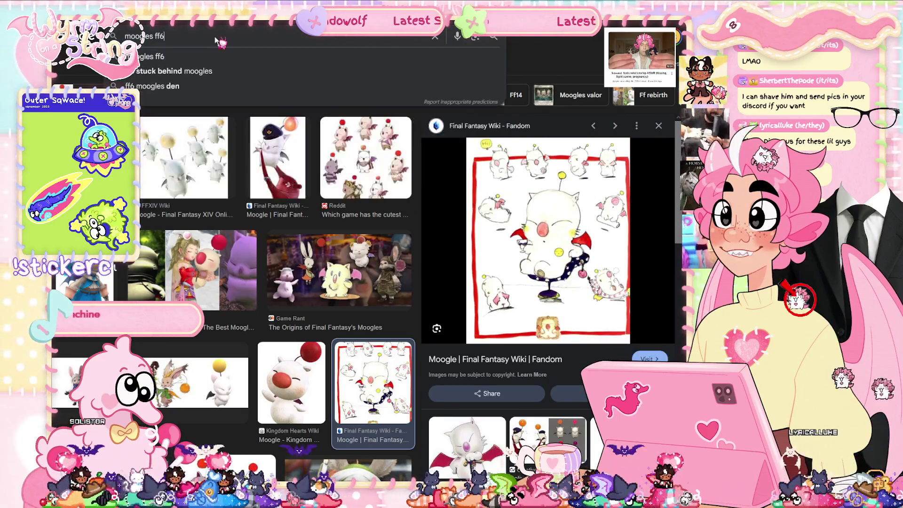
key(Return)
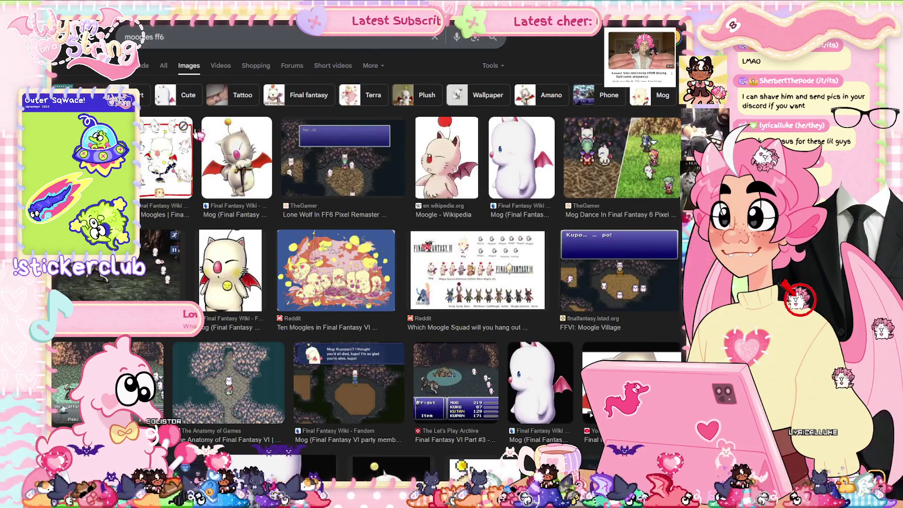
click(214, 169)
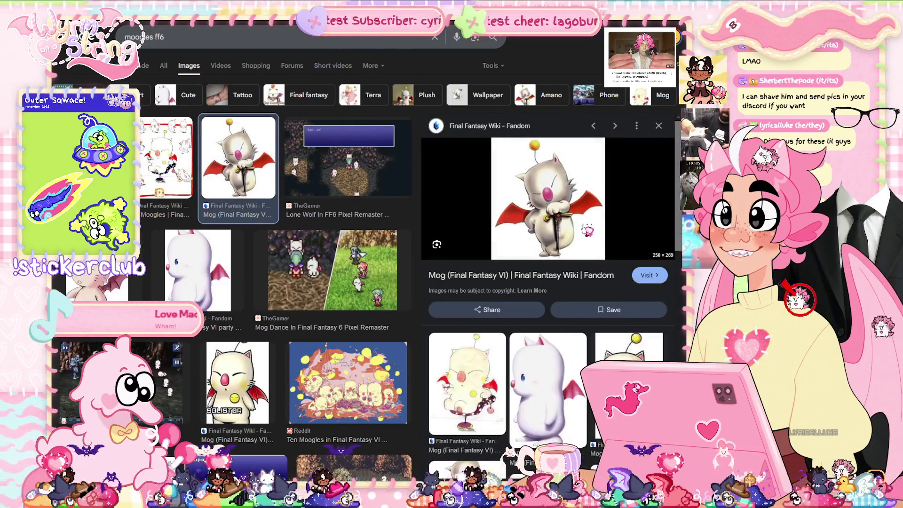
click(348, 382)
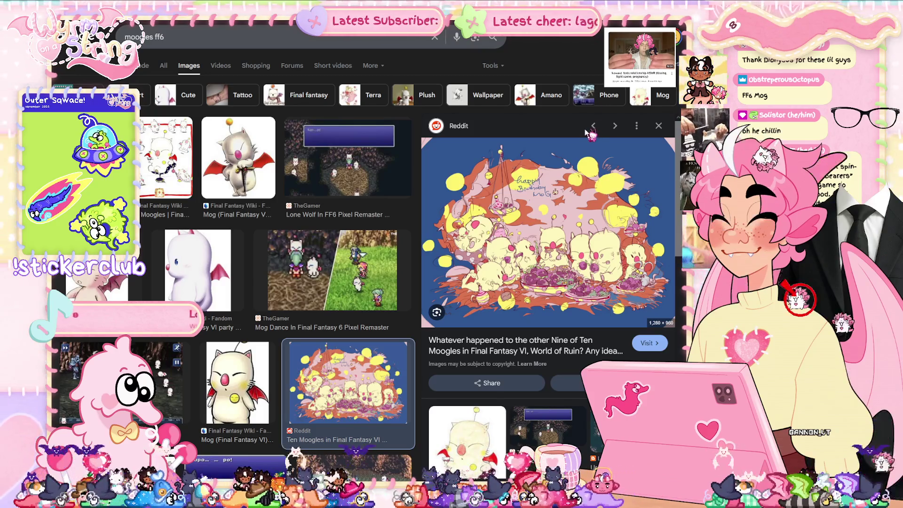
View the Ten Moogles illustration on Reddit, then return to the 'moogles ff6' results.
click(518, 284)
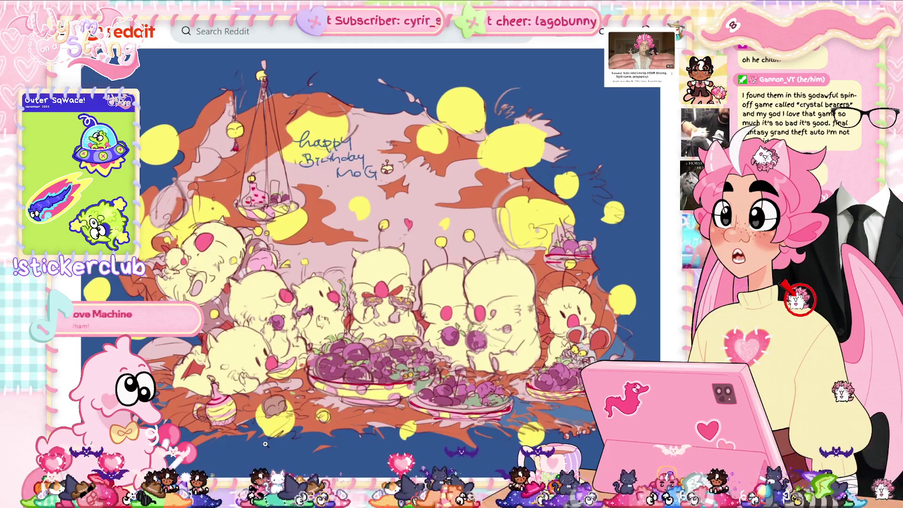
key(alt+Left)
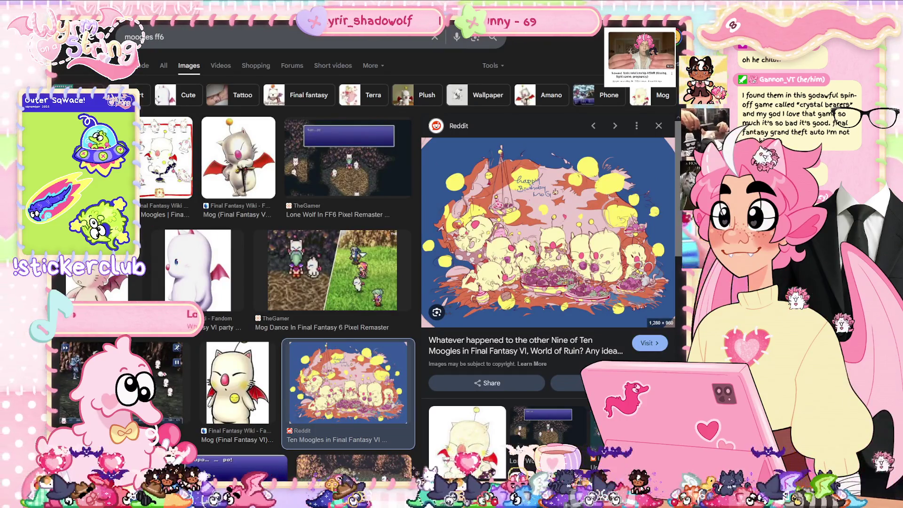
Preview several watercolour Mog images, then switch back to Clip Studio Paint.
click(237, 382)
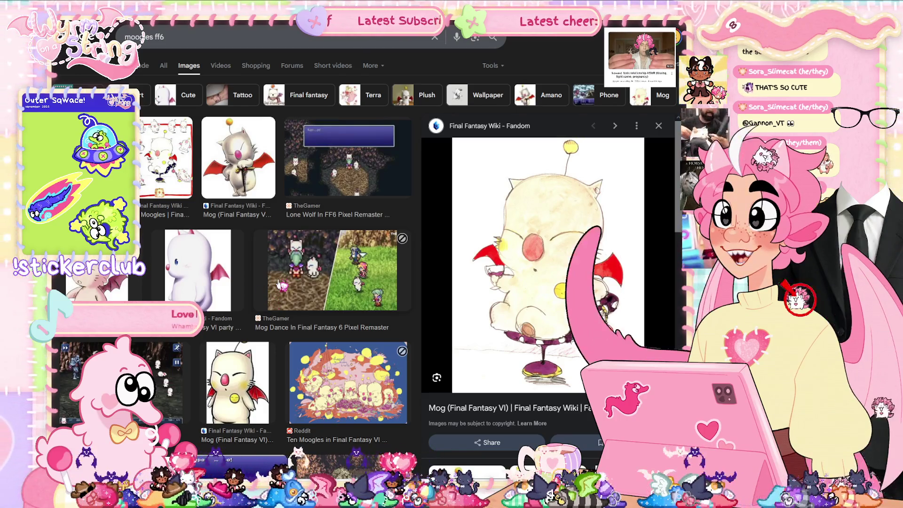
click(250, 383)
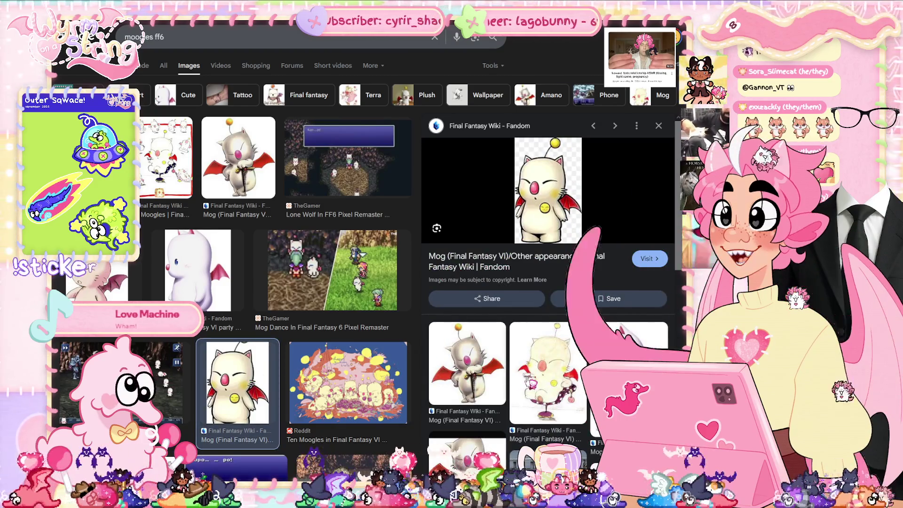
click(522, 380)
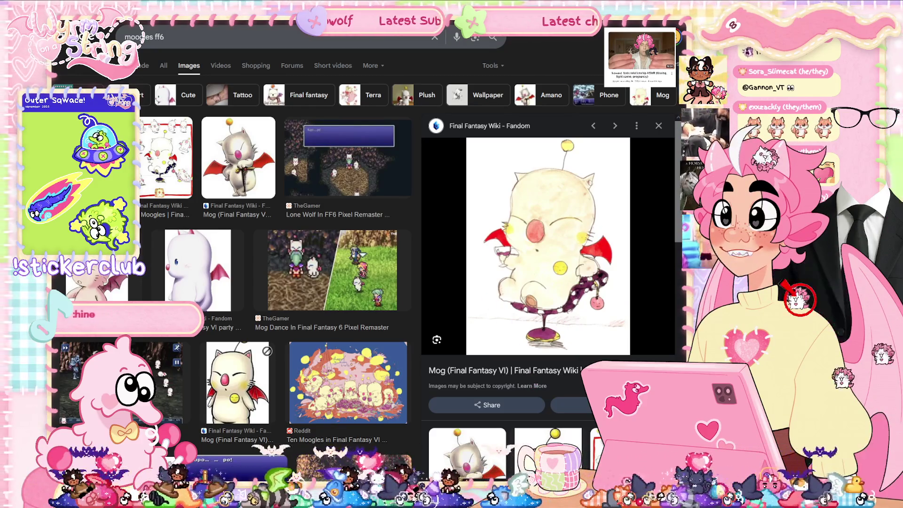
key(alt+Tab)
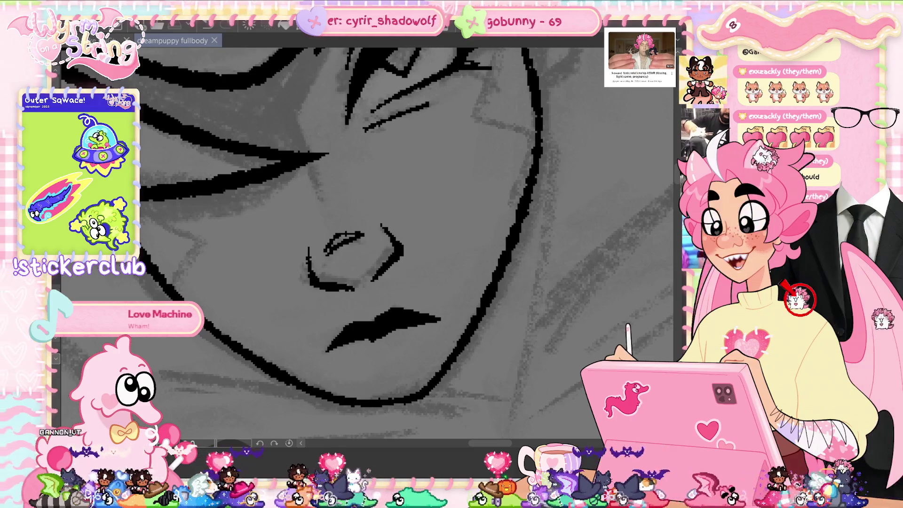
Rework the ink lines of the nose and save the drawing.
scroll(413, 249, up, 1)
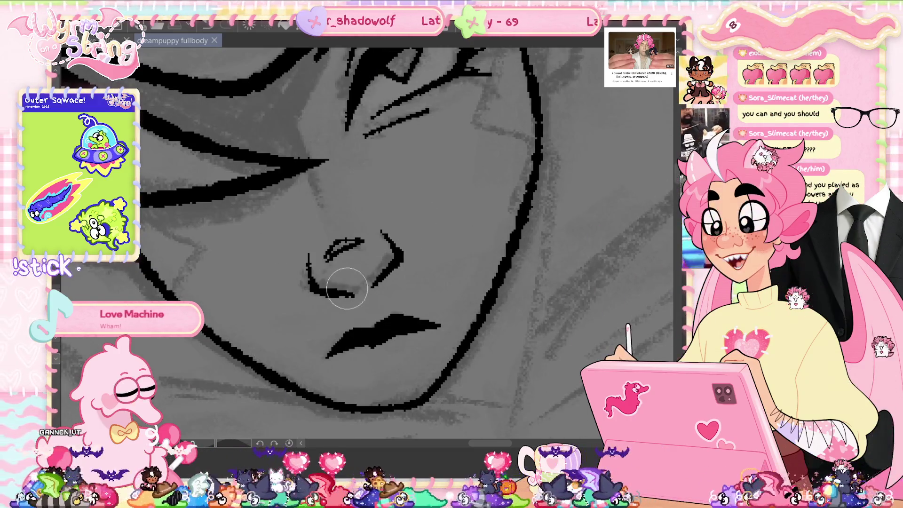
drag(351, 286, 363, 262)
scroll(505, 329, down, 3)
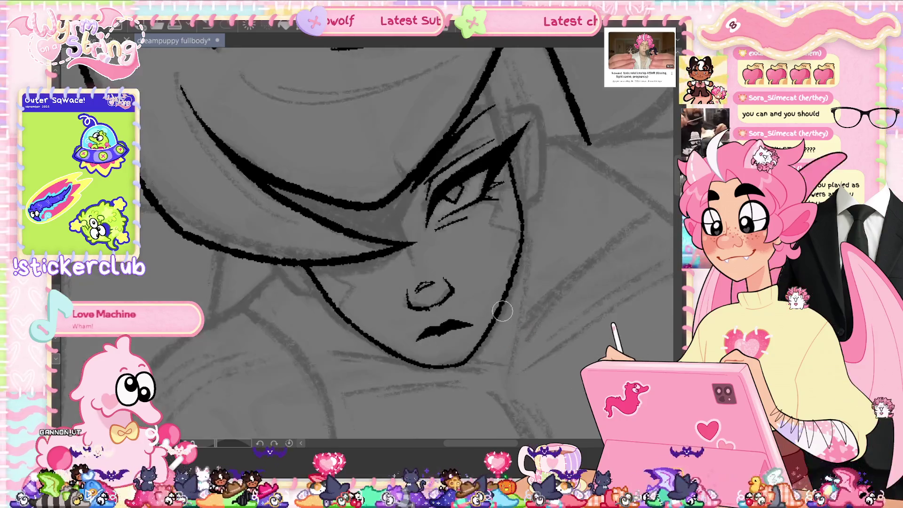
scroll(505, 317, up, 3)
key(ctrl+s)
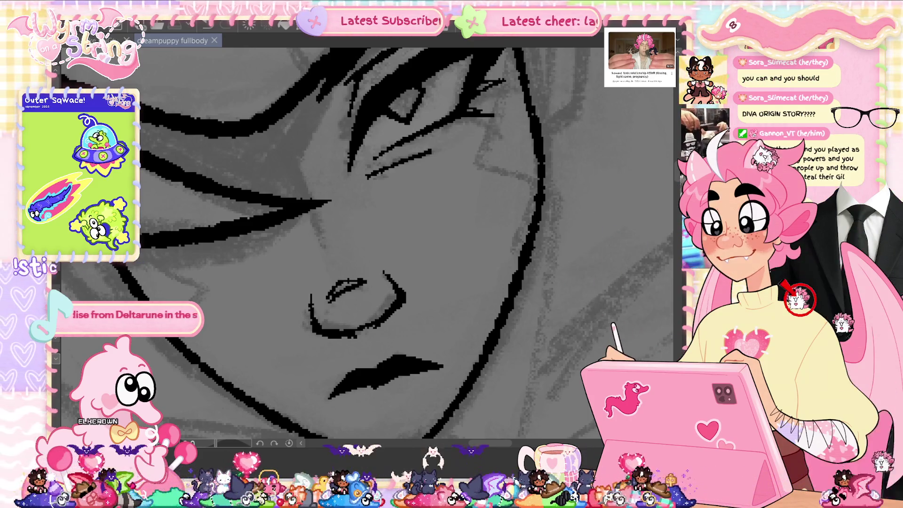
Mirror and tilt the view, ink a chin stroke, undo the doubled jawline, and save.
scroll(583, 286, down, 5)
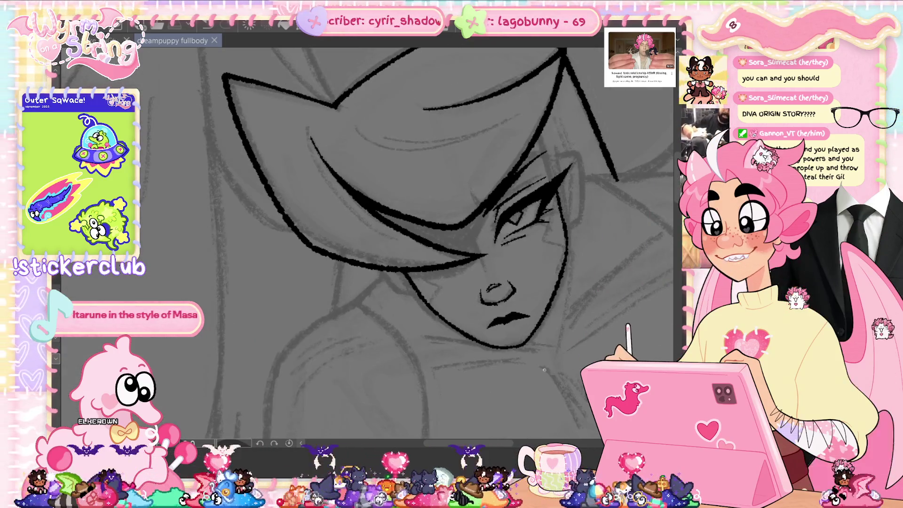
key(h)
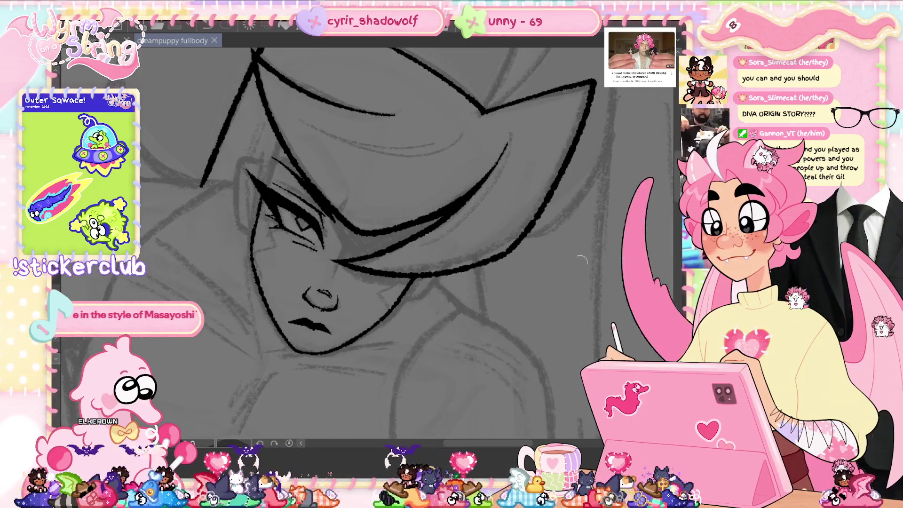
click(260, 443)
drag(260, 444, 218, 444)
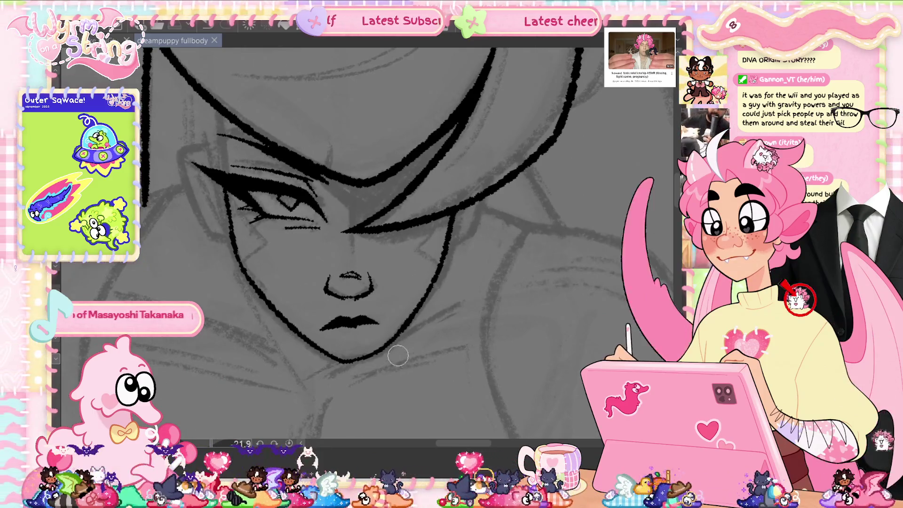
drag(362, 358, 354, 356)
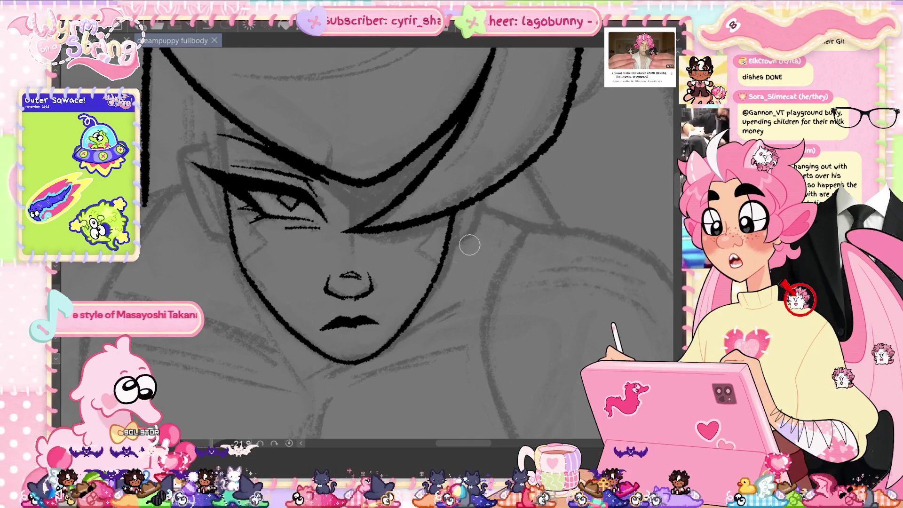
drag(445, 232, 406, 312)
key(ctrl+z)
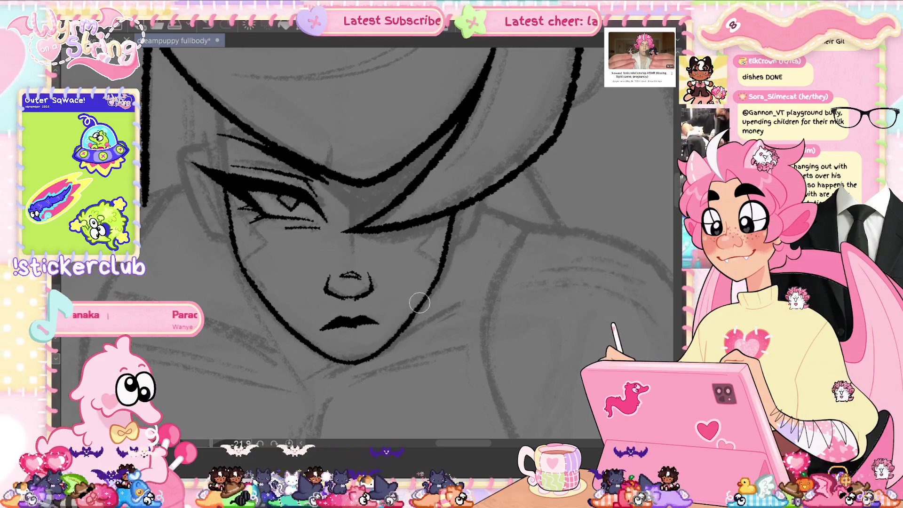
key(ctrl+s)
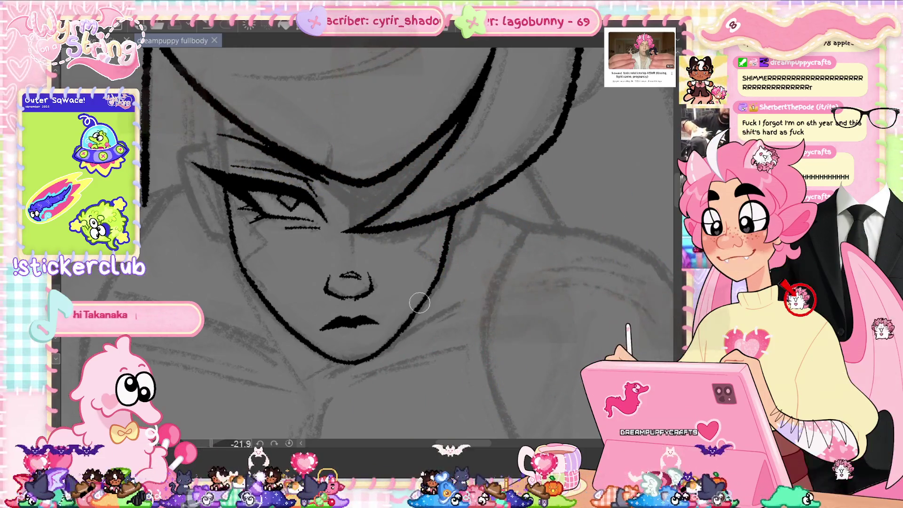
click(289, 443)
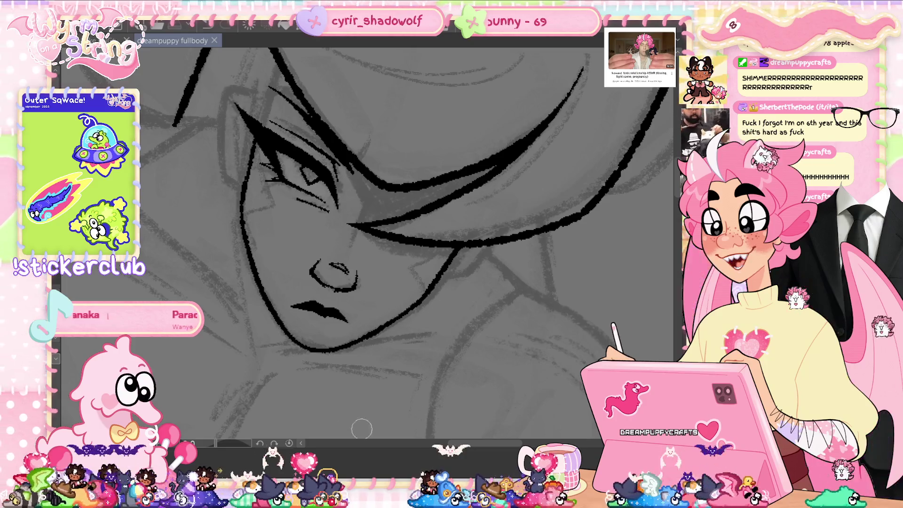
Mirror the view to check the face, save, and add a small eyelash stroke.
key(h)
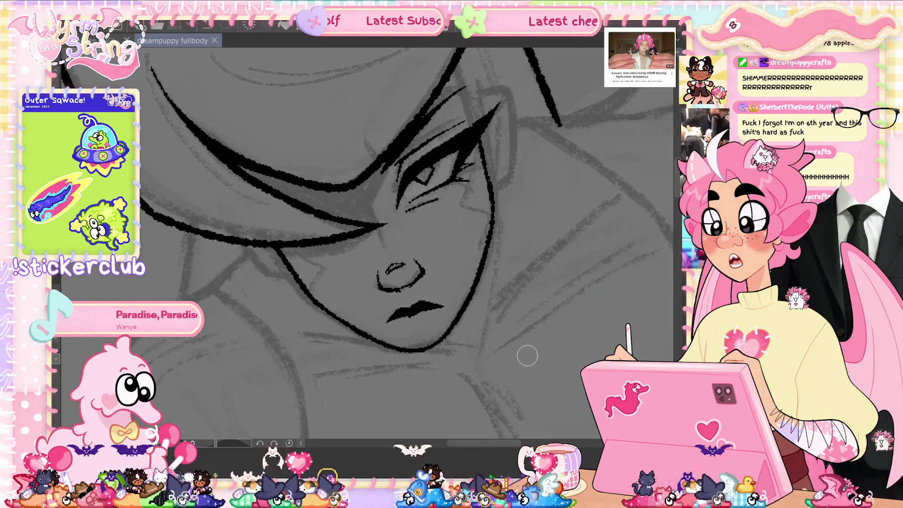
key(h)
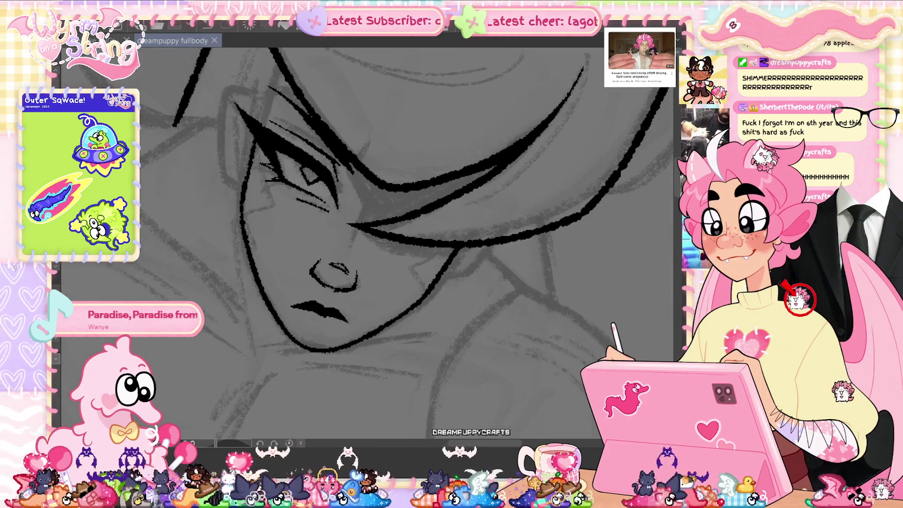
key(h)
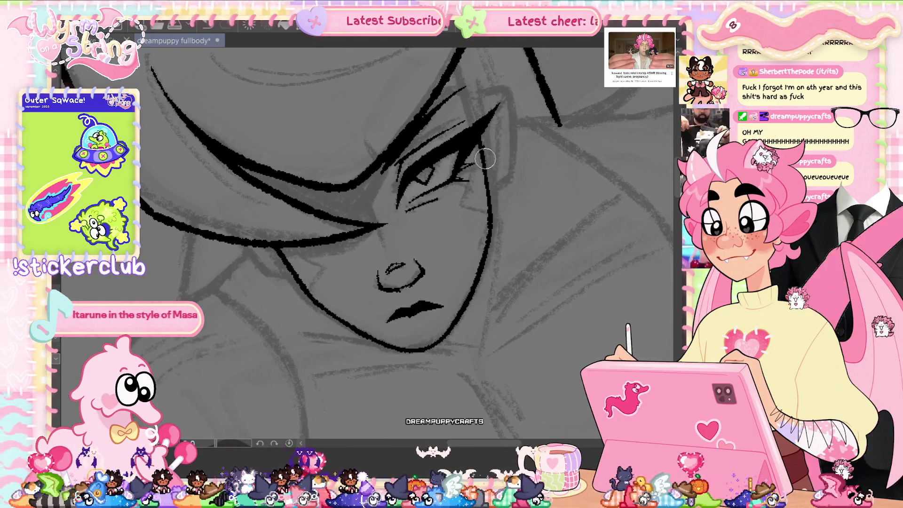
key(ctrl+s)
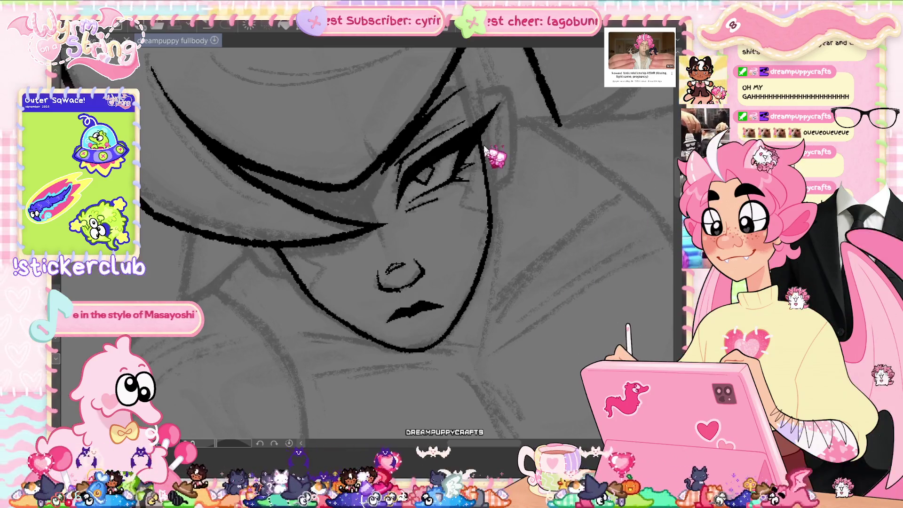
drag(481, 132, 480, 152)
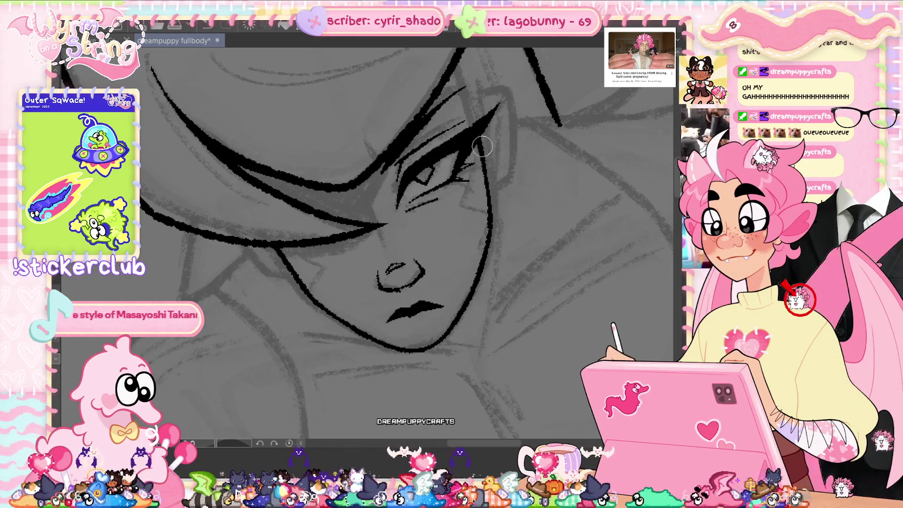
scroll(483, 156, up, 3)
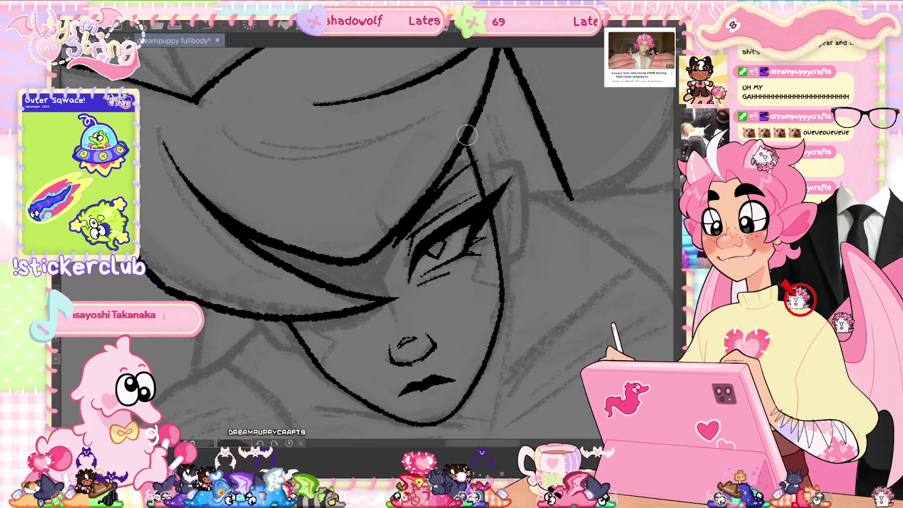
Redraw the ear and hair strokes in darker ink and save the drawing.
mouse_move(487, 148)
mouse_down()
mouse_move(491, 189)
mouse_move(507, 177)
mouse_move(504, 262)
mouse_up()
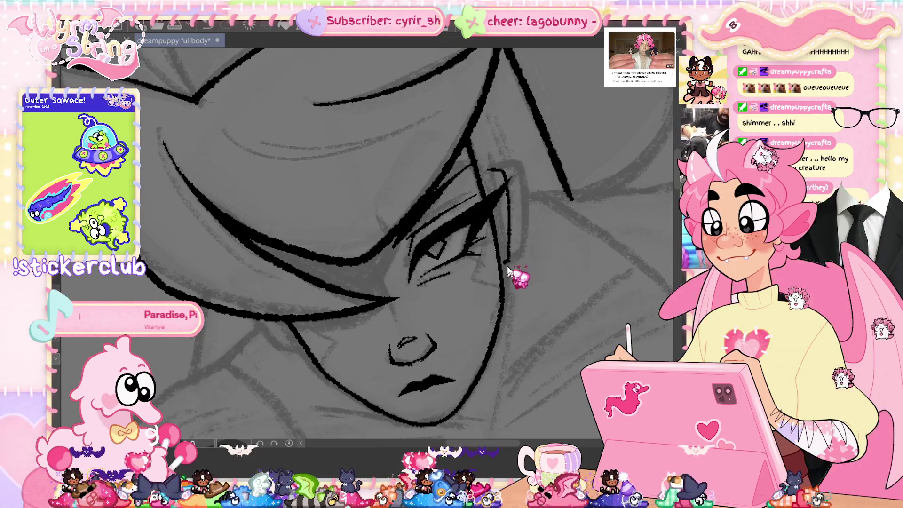
drag(512, 207, 478, 185)
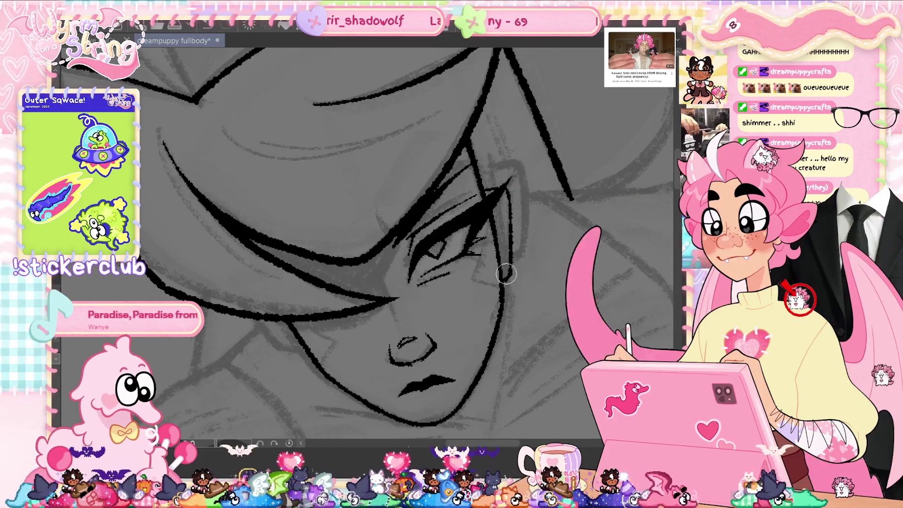
key(ctrl+z)
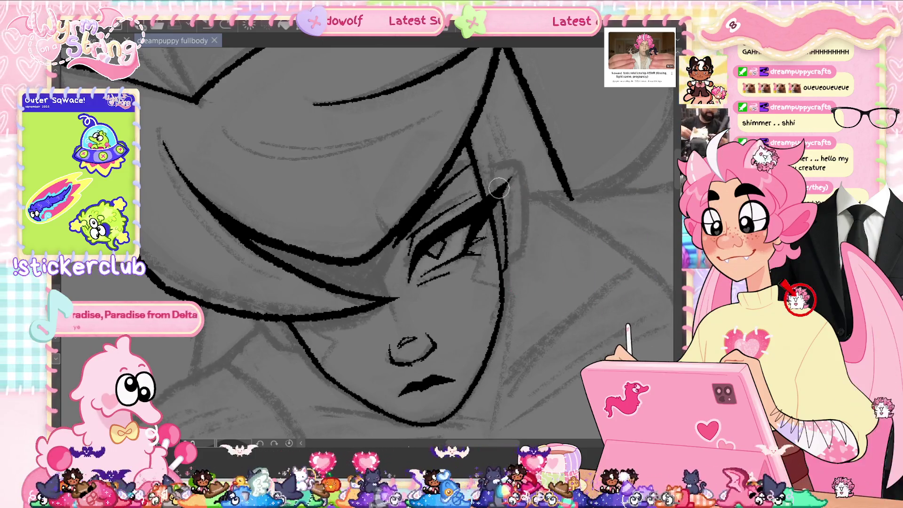
drag(479, 199, 508, 180)
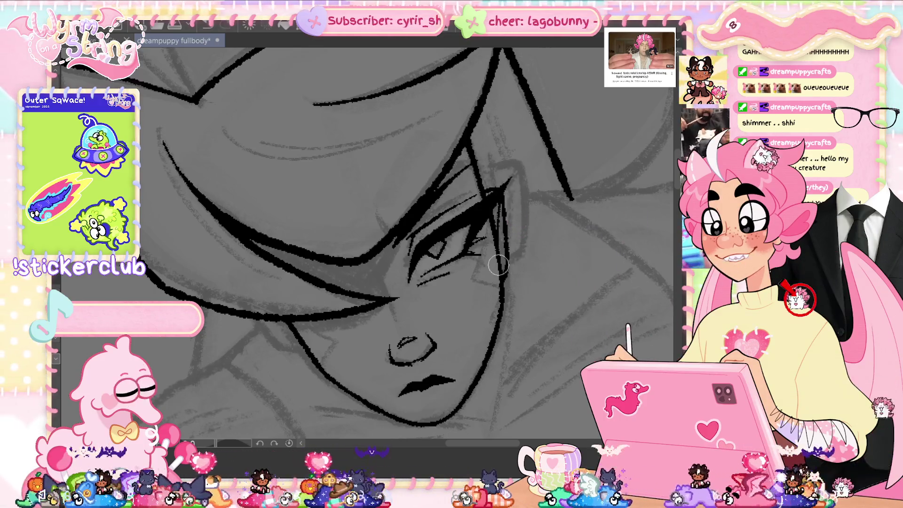
key(ctrl+s)
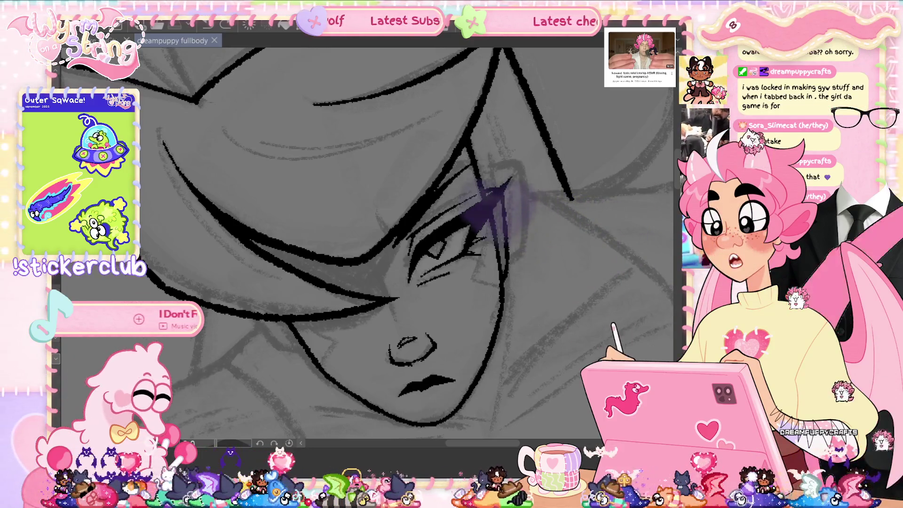
key(ctrl+z)
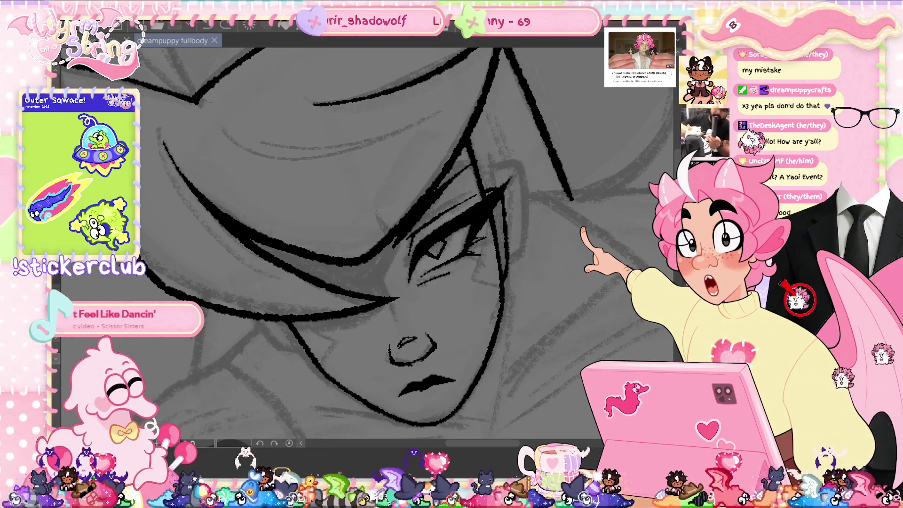
scroll(363, 235, down, 5)
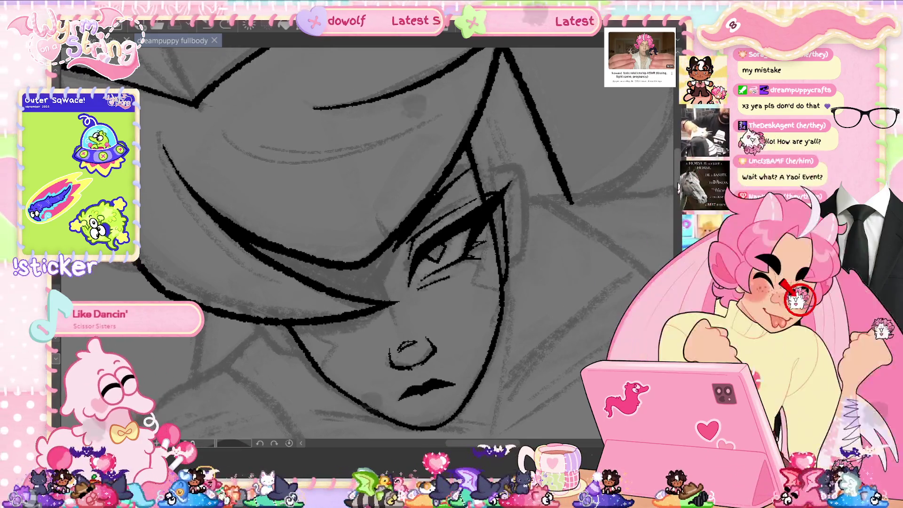
click(274, 443)
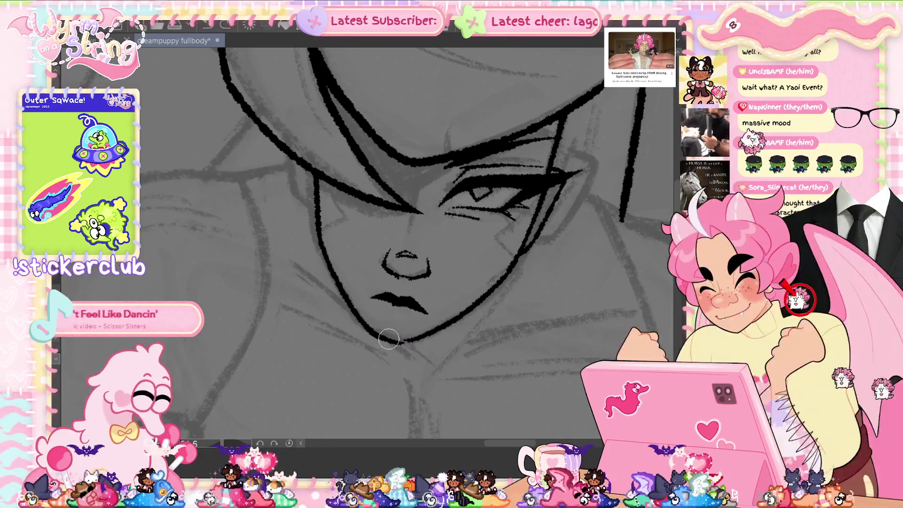
Re-angle the canvas view, ink a hair strand beside the right eye, and save.
key(ctrl+s)
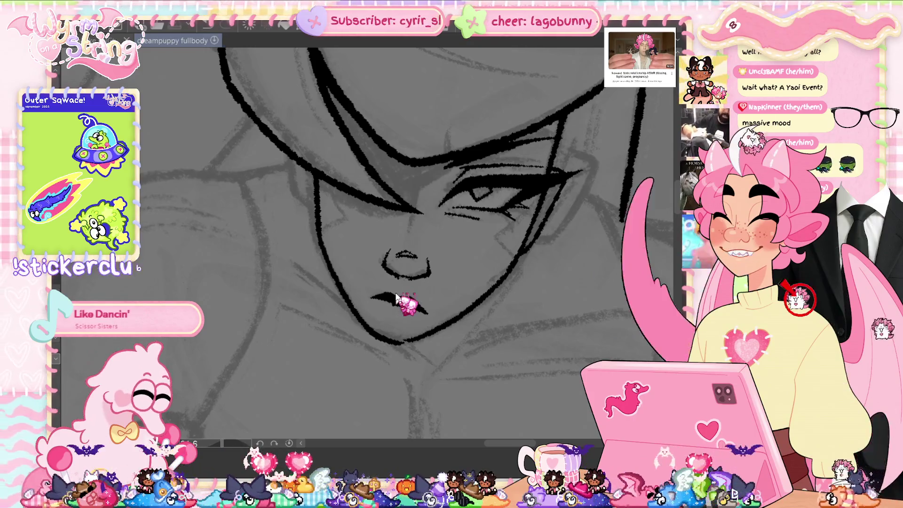
drag(405, 263, 450, 306)
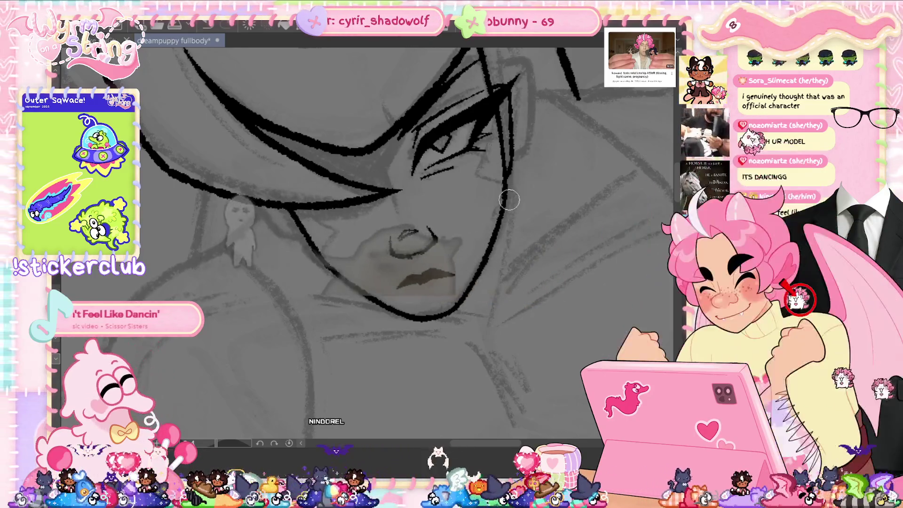
key(ctrl+s)
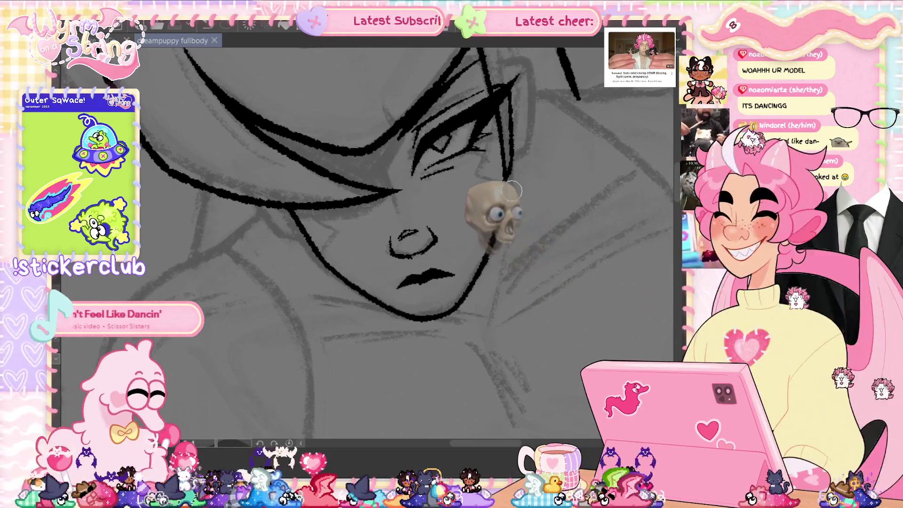
key(ctrl+z)
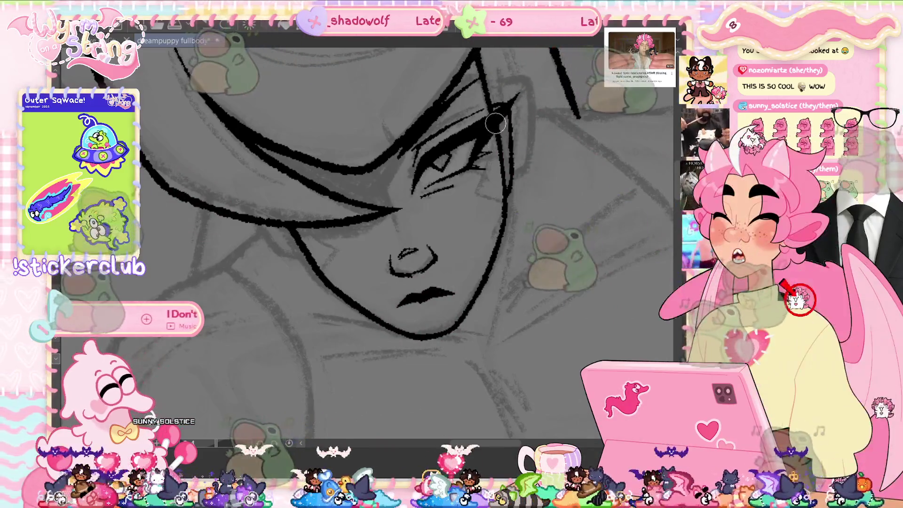
drag(497, 146, 502, 200)
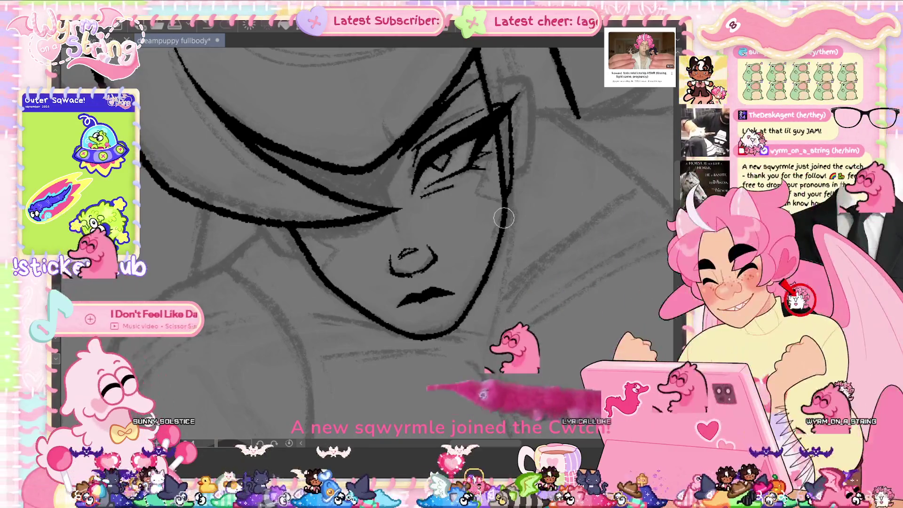
key(ctrl+s)
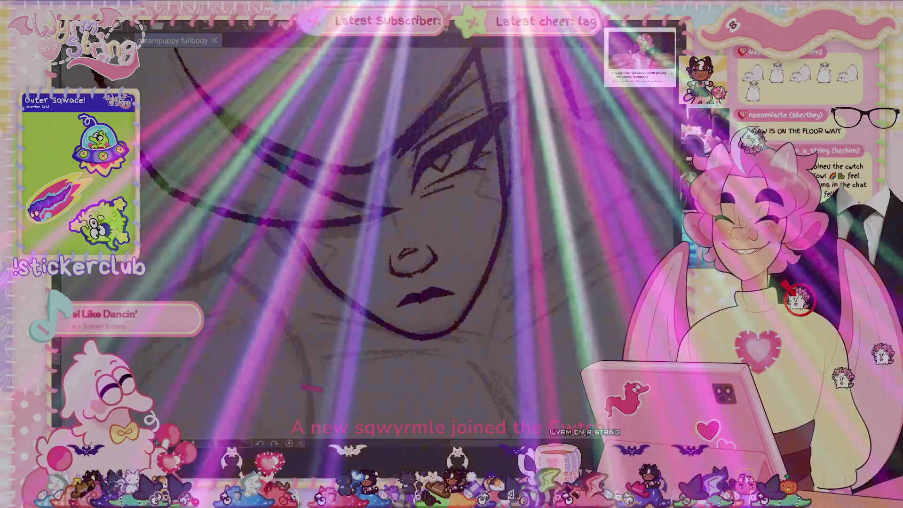
scroll(293, 264, up, 2)
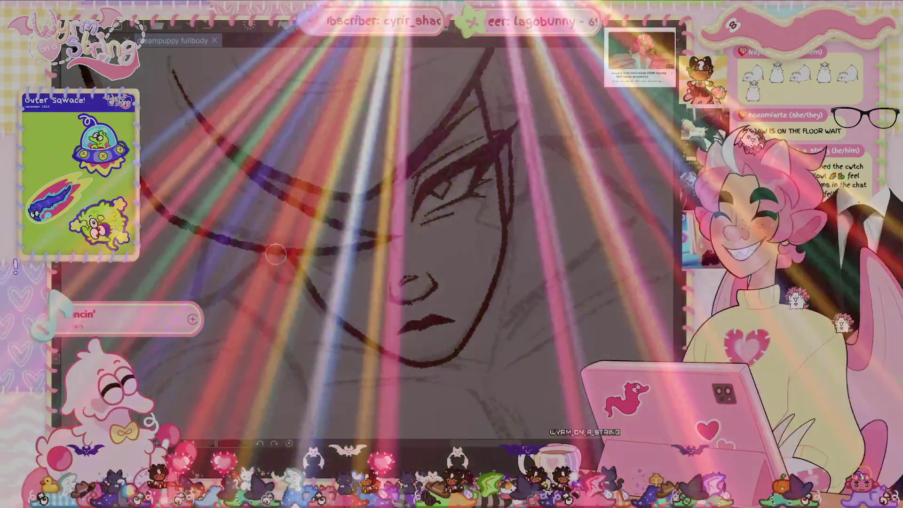
Ink a zigzag hair strand beside the right eye down toward the cheek, then begin transforming it.
drag(292, 265, 281, 264)
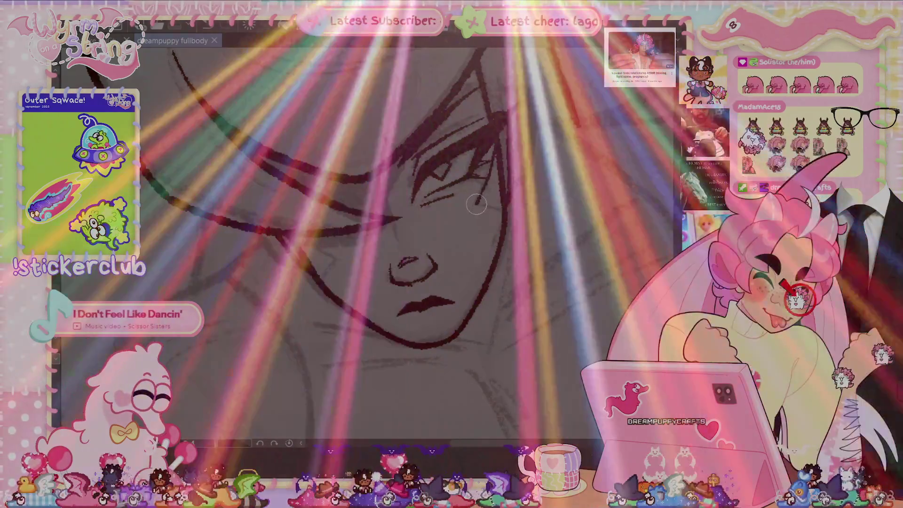
drag(481, 181, 503, 210)
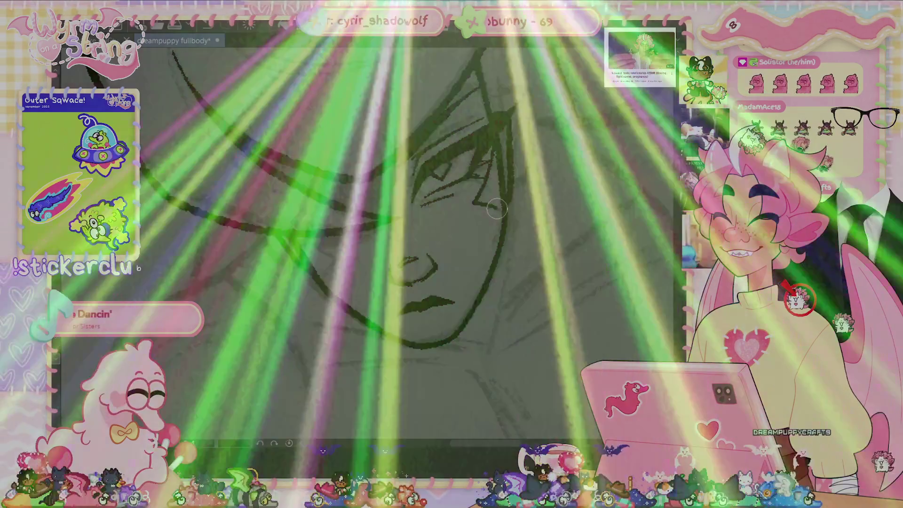
mouse_move(472, 195)
mouse_down()
mouse_move(501, 210)
mouse_move(488, 247)
mouse_up()
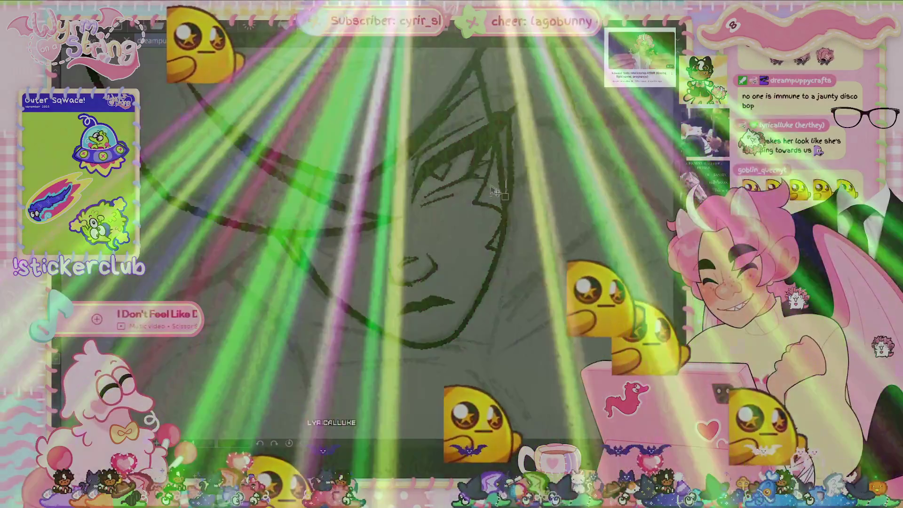
key(ctrl+t)
right_click(498, 222)
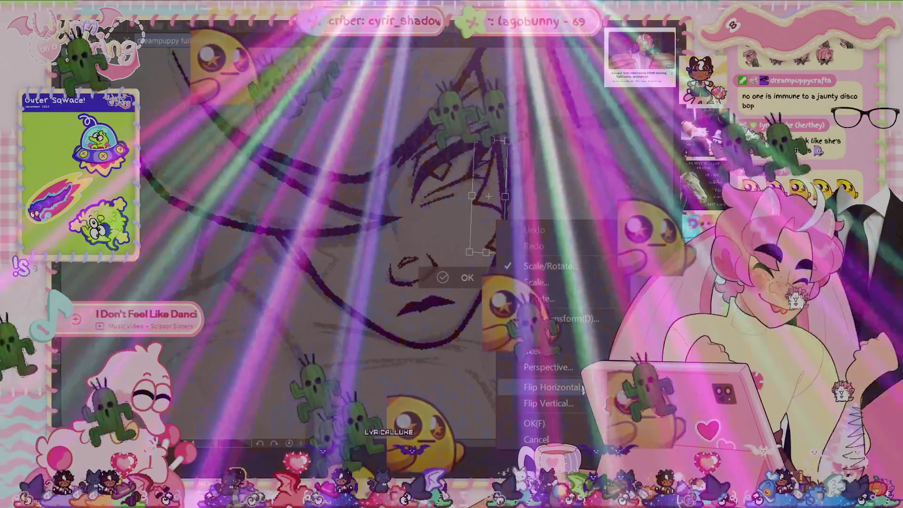
Free-transform the zigzag strand, rotating, slanting and nudging it into place, then apply.
click(550, 387)
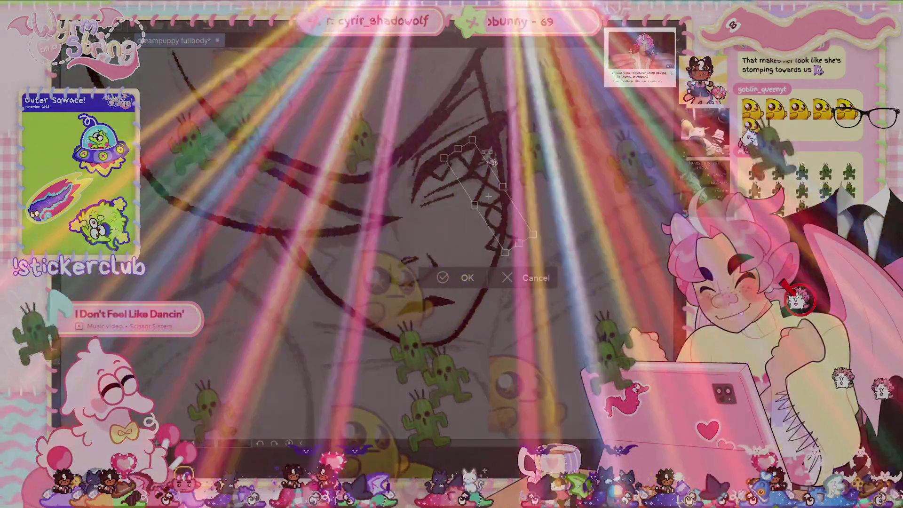
mouse_move(517, 214)
mouse_down()
mouse_move(386, 263)
mouse_move(345, 299)
mouse_move(334, 288)
mouse_up()
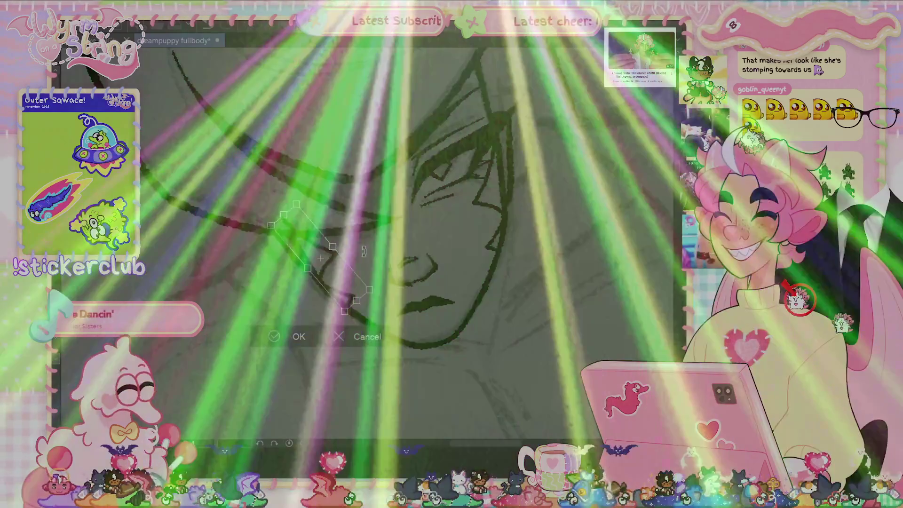
drag(366, 258, 368, 252)
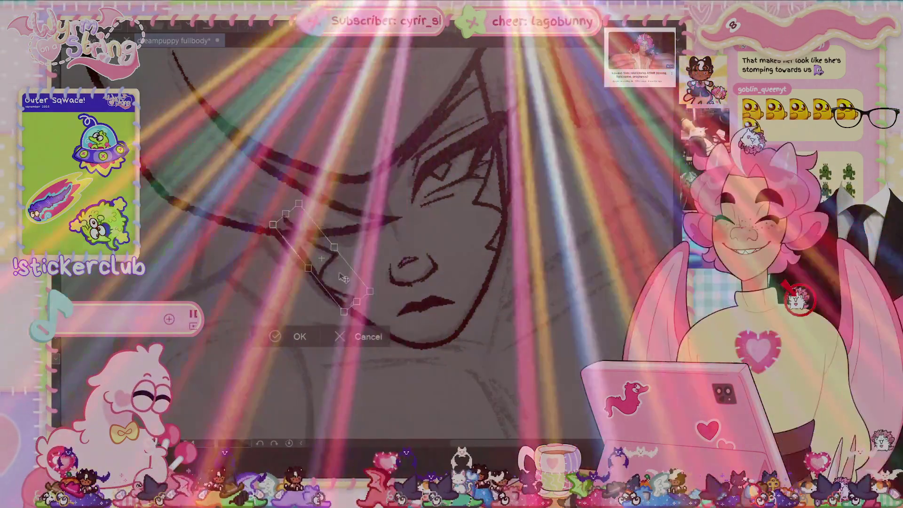
drag(343, 277, 346, 280)
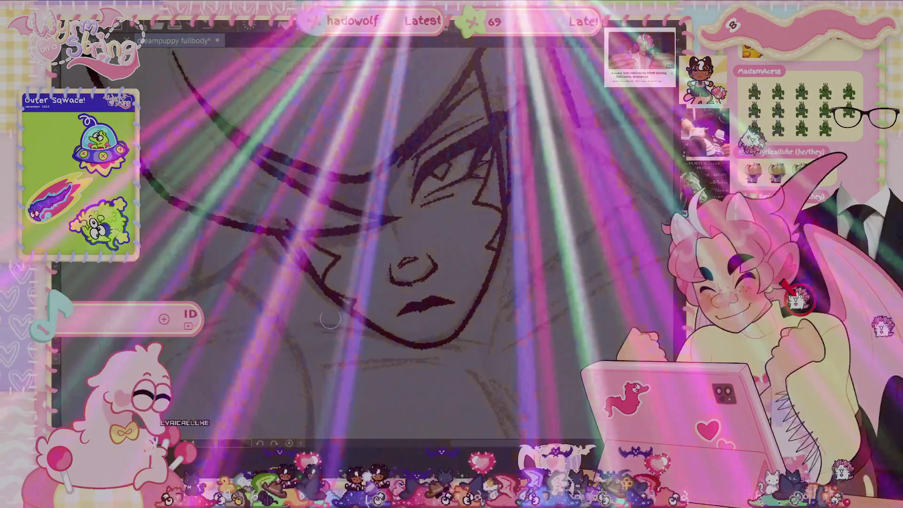
drag(330, 320, 249, 329)
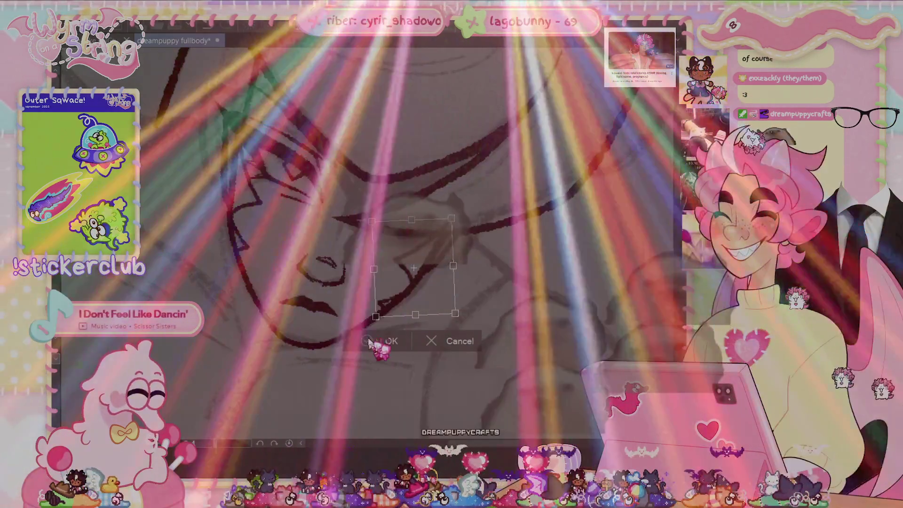
click(370, 339)
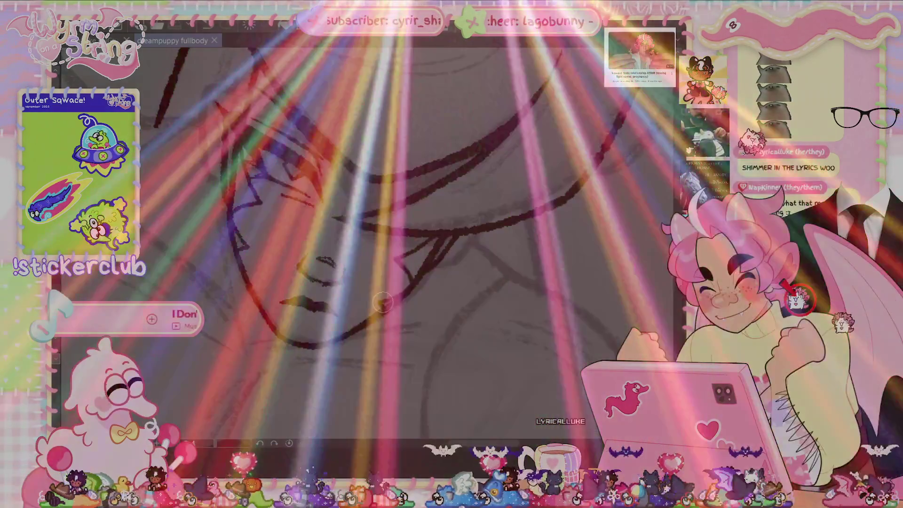
Ink a short extra stroke at the chin edge, then hide and restore the line art to check it.
drag(377, 296, 382, 310)
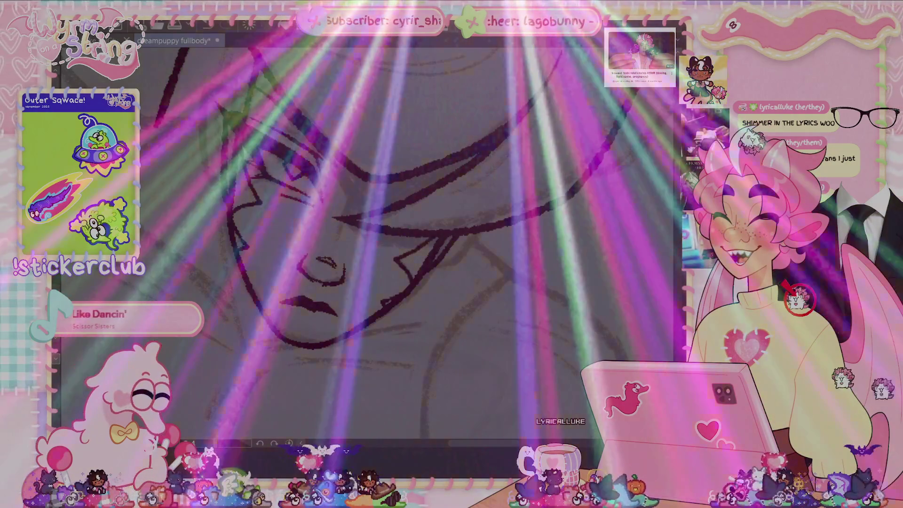
drag(588, 212, 647, 272)
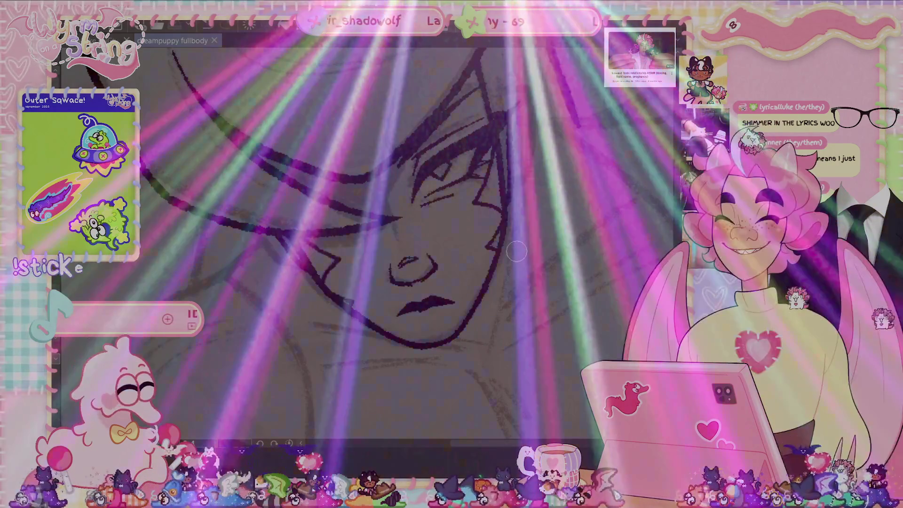
key(ctrl+z)
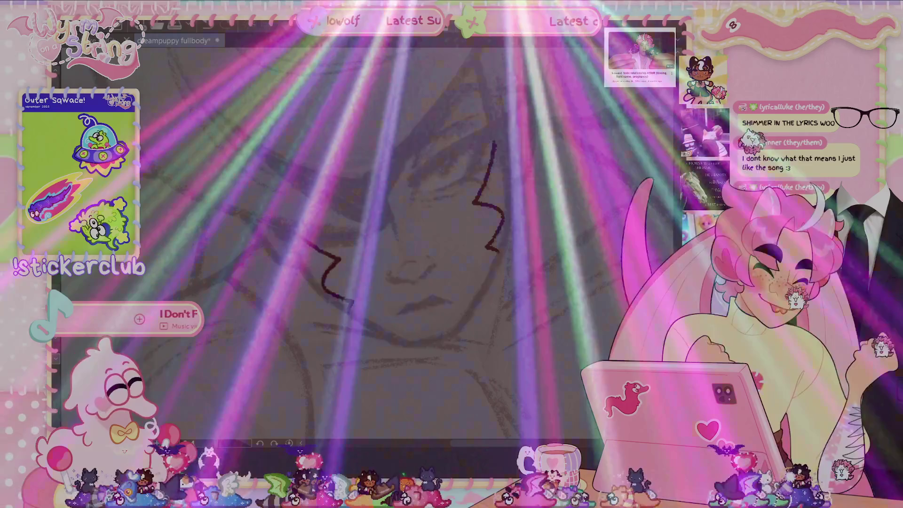
key(ctrl+y)
scroll(496, 195, up, 3)
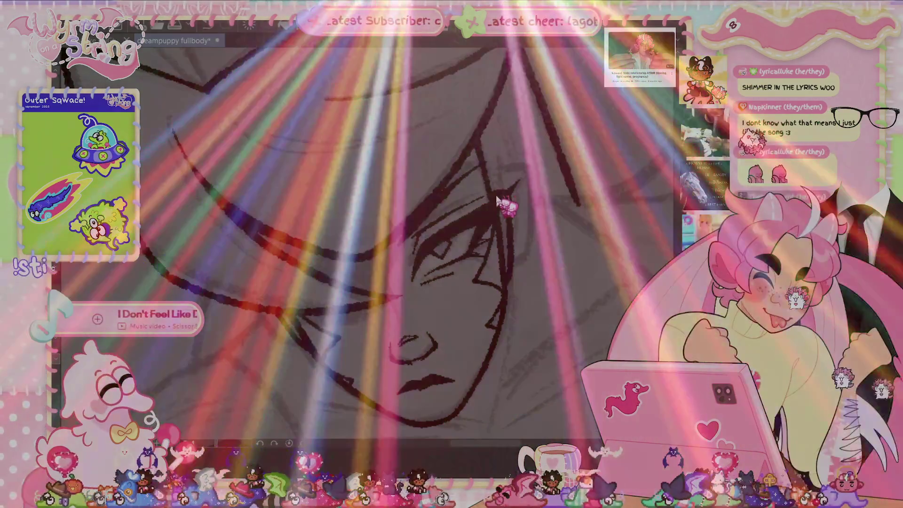
Save the drawing and pan the view to move the face upward.
key(ctrl+s)
drag(616, 203, 616, 128)
drag(471, 235, 470, 101)
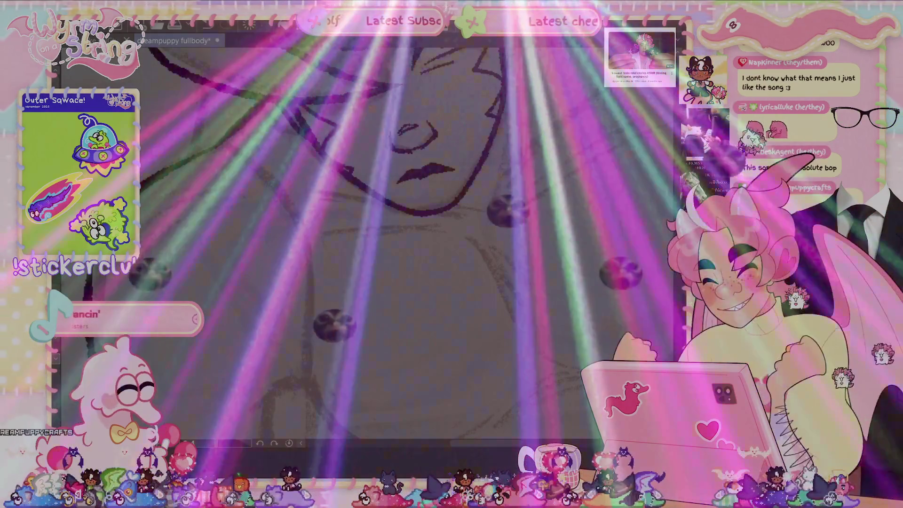
scroll(473, 376, down, 4)
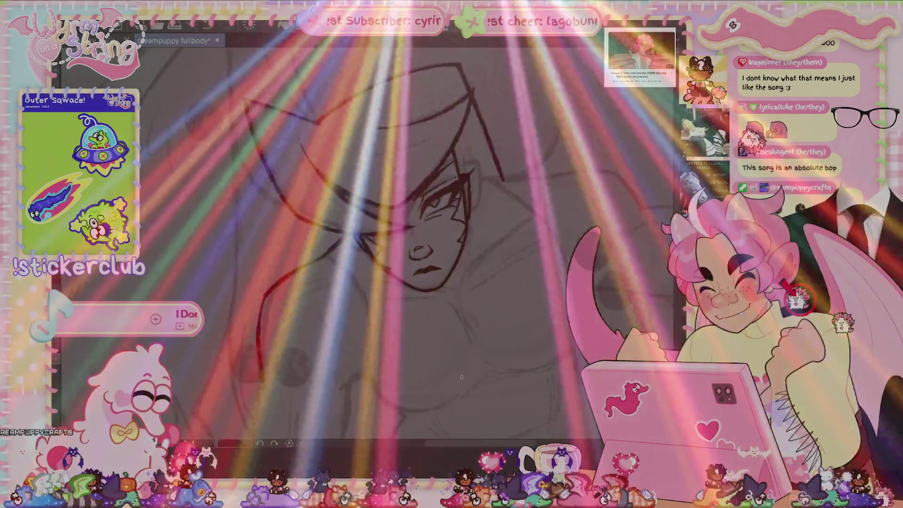
Save, then ink a long black line down the outer contour of the figure's left arm.
drag(474, 375, 451, 177)
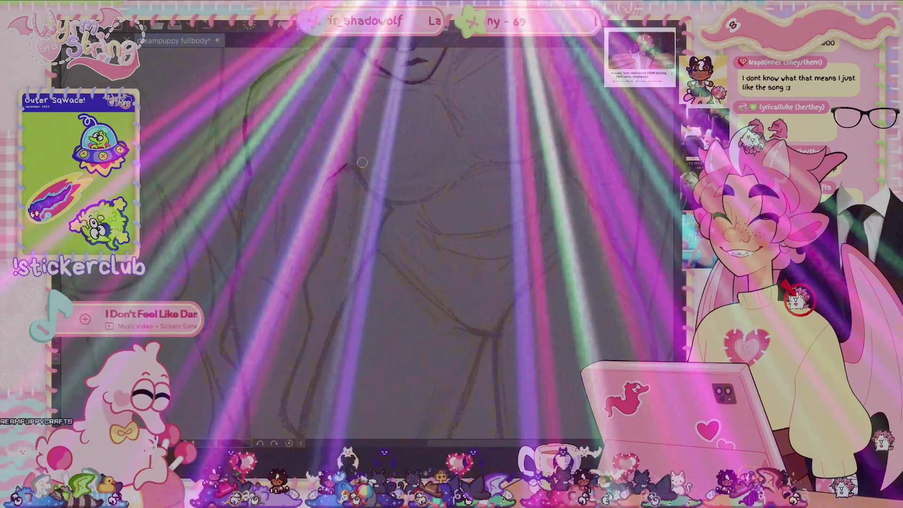
key(ctrl+s)
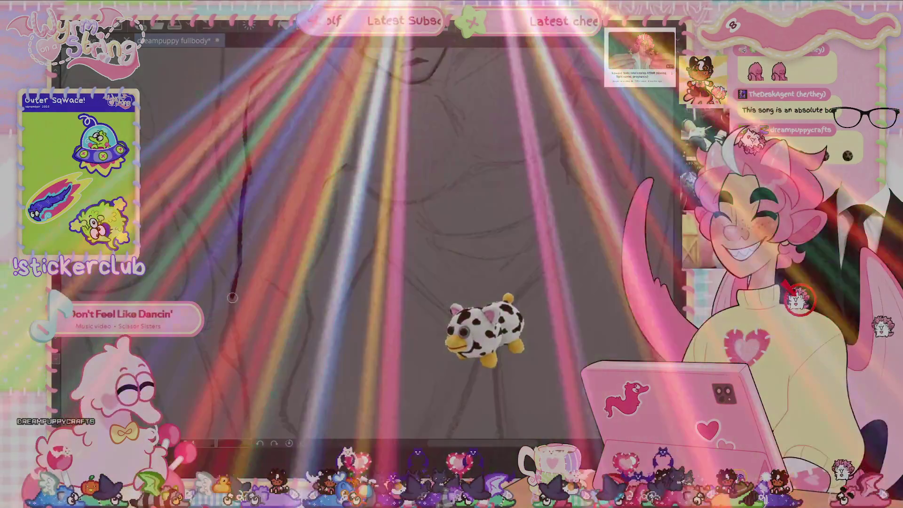
drag(232, 308, 284, 353)
mouse_move(243, 156)
mouse_down()
mouse_move(230, 197)
mouse_move(241, 323)
mouse_up()
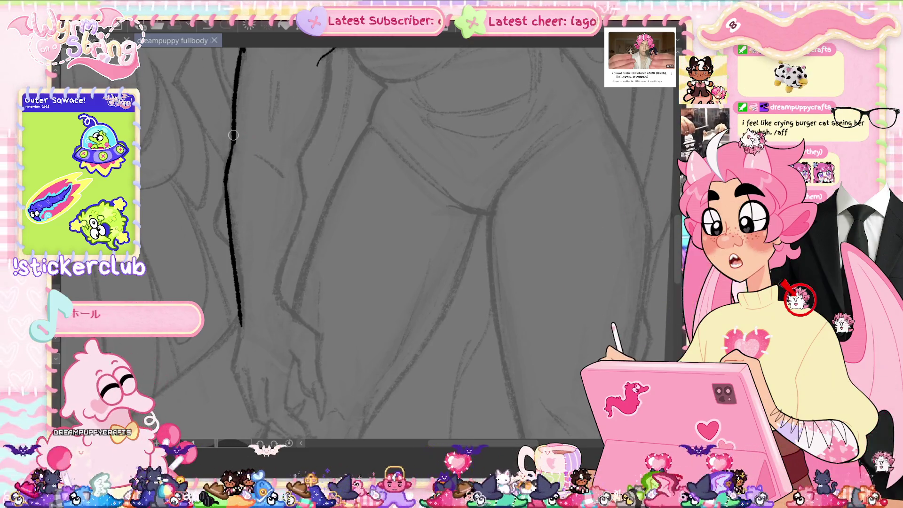
Ink the arm's outer contour further downward, saving the progress.
scroll(328, 177, up, 5)
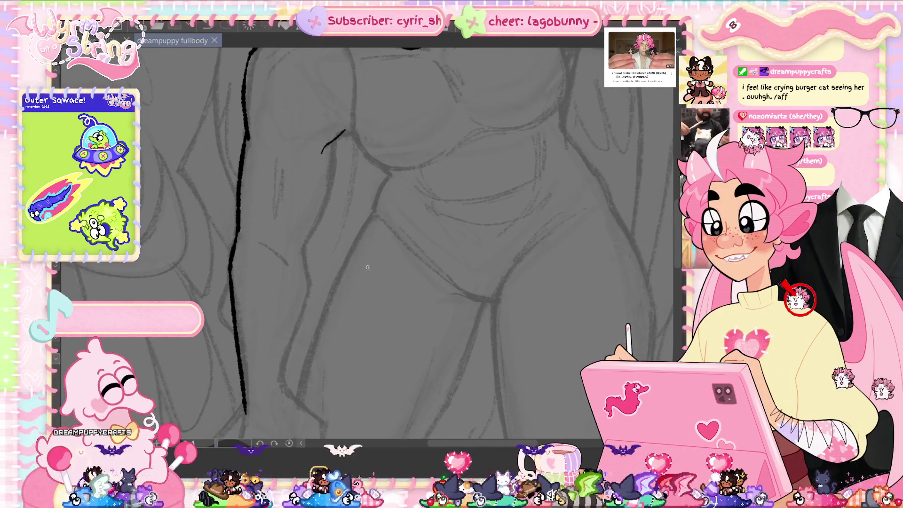
drag(232, 197, 229, 220)
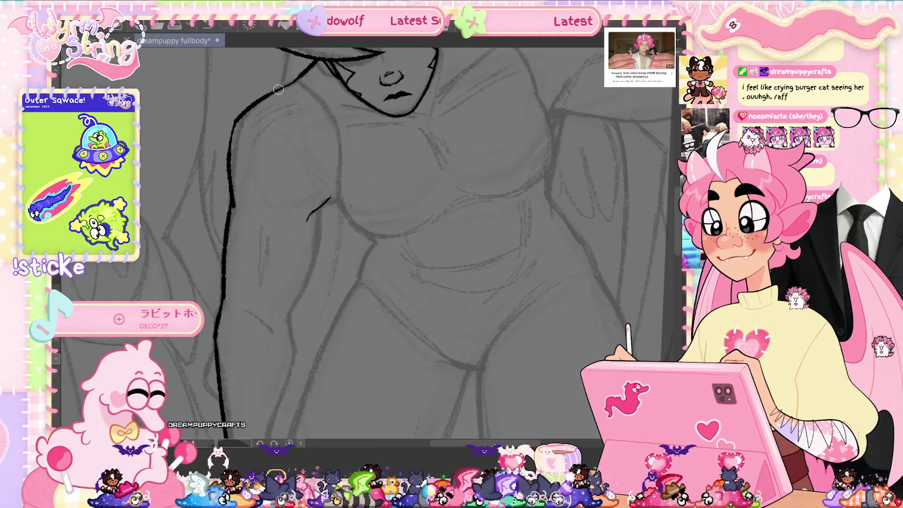
key(ctrl+s)
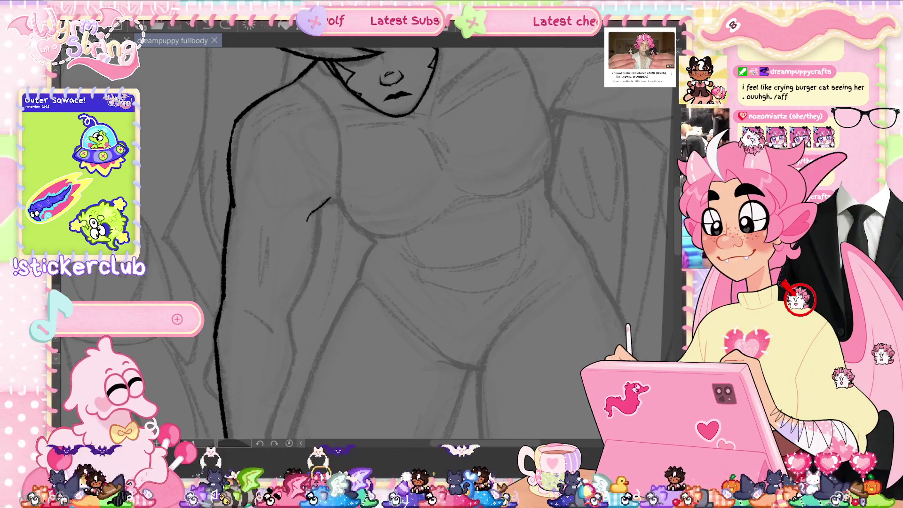
drag(678, 231, 677, 239)
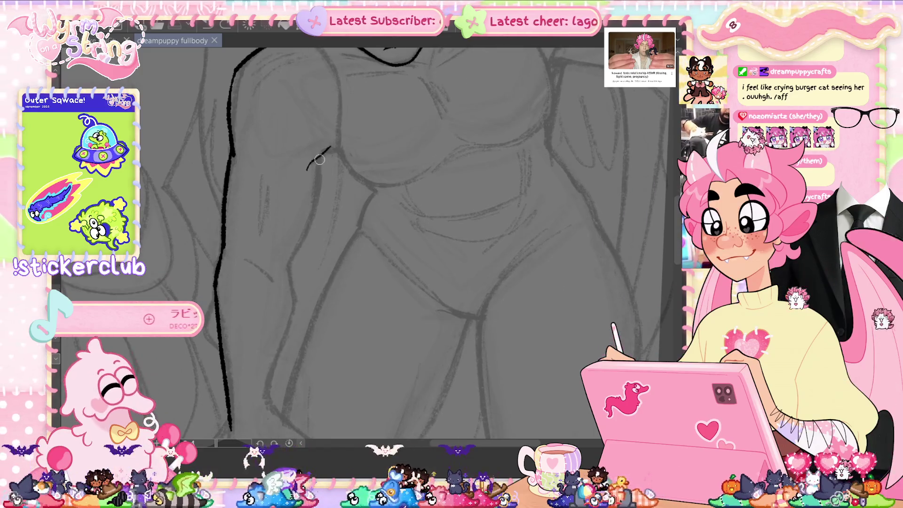
drag(316, 199, 291, 261)
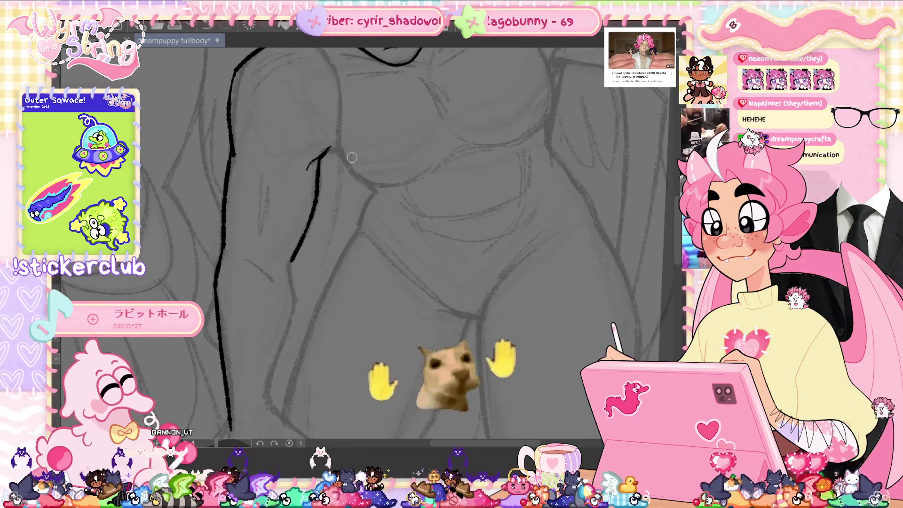
scroll(396, 285, down, 3)
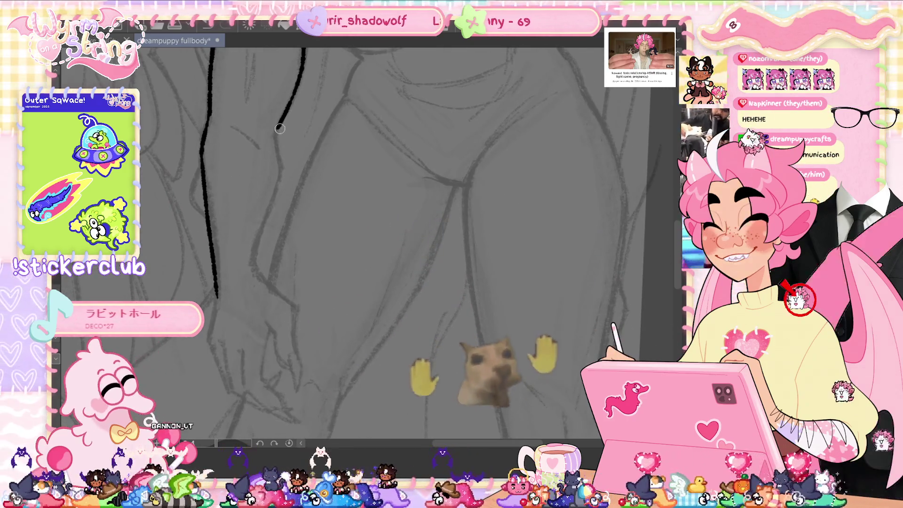
key(ctrl+s)
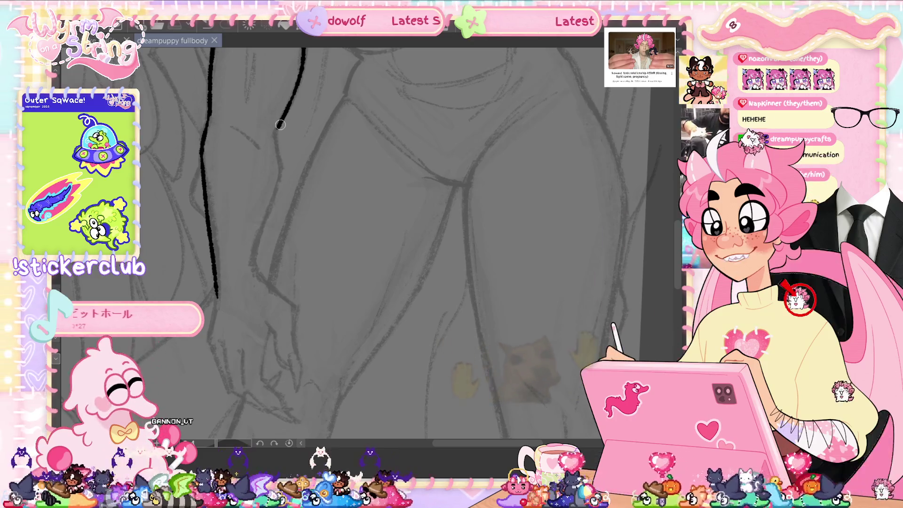
Ink the arm's inner edge toward the wrist, add an elbow hook and upper-arm muscle line, and save.
mouse_move(279, 125)
mouse_down()
mouse_move(280, 179)
mouse_move(258, 244)
mouse_up()
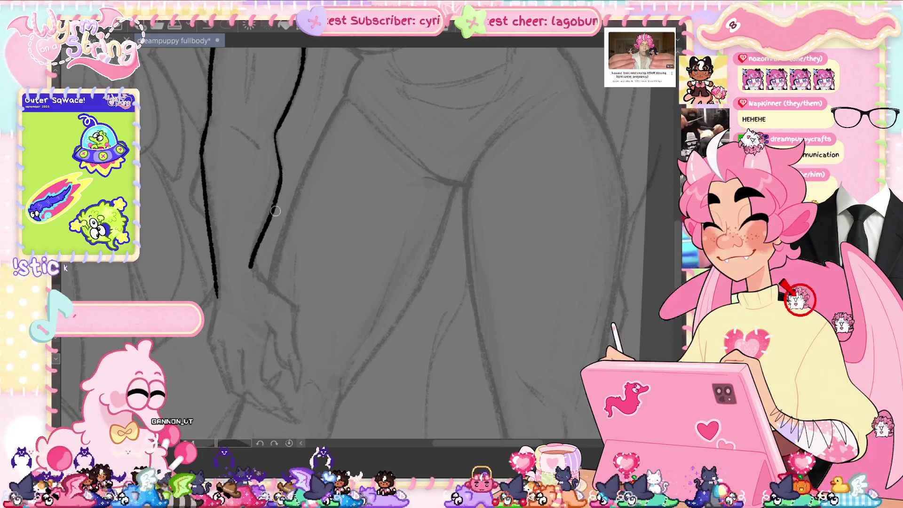
key(ctrl+z)
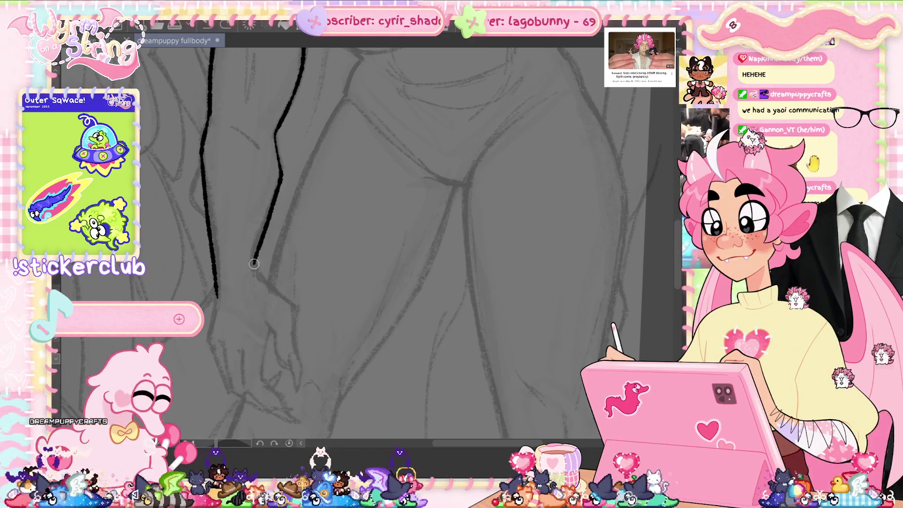
drag(254, 262, 253, 268)
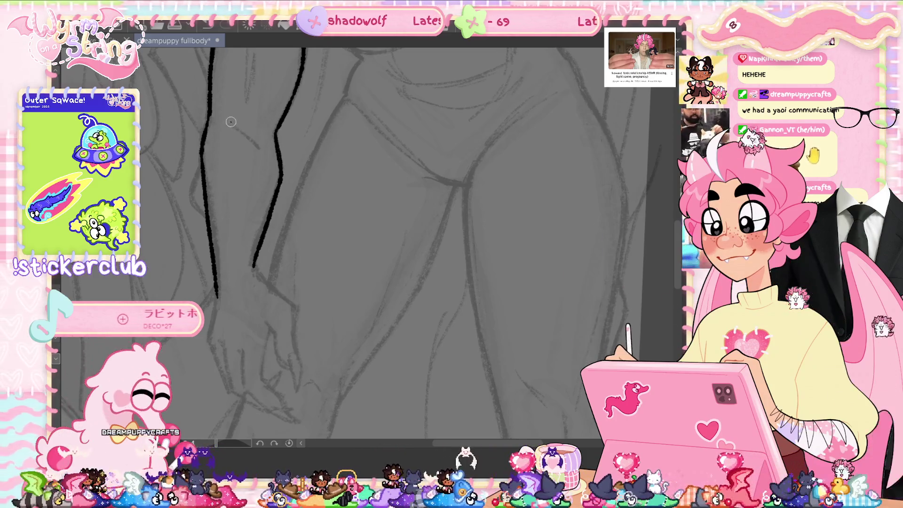
drag(253, 144, 256, 139)
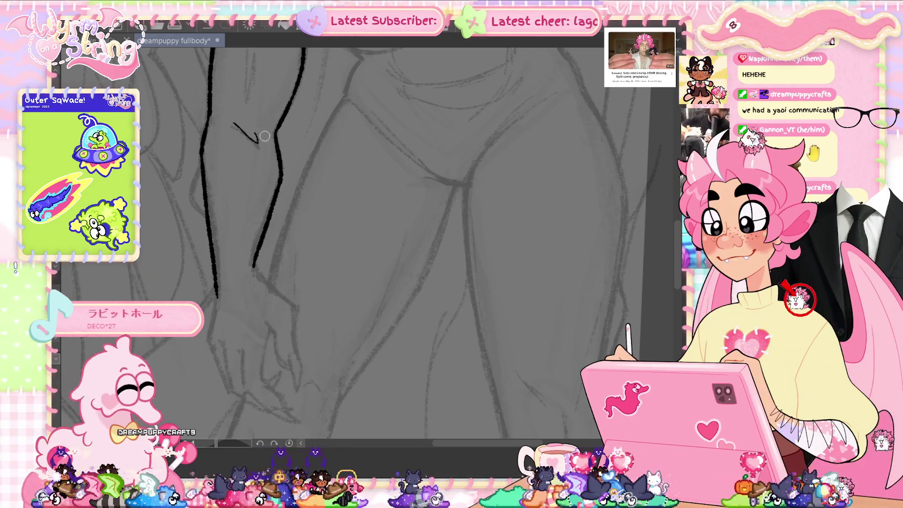
scroll(327, 304, up, 3)
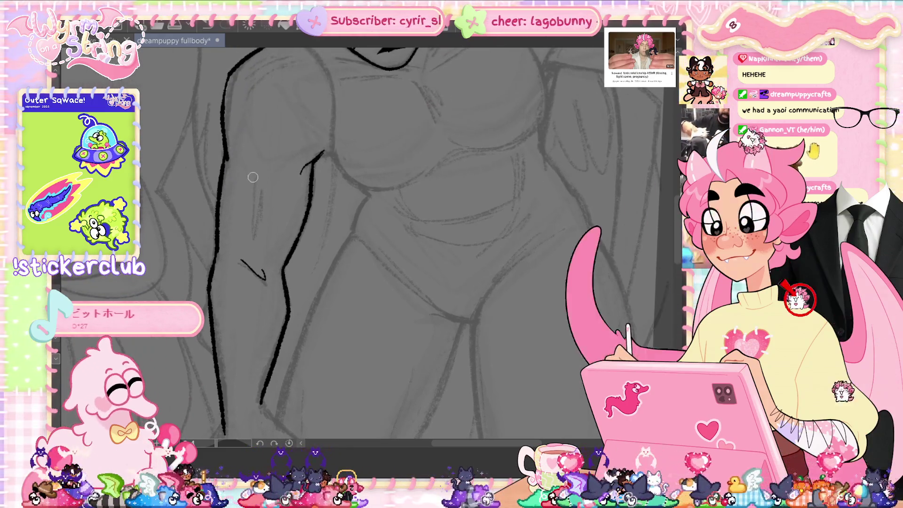
drag(262, 180, 250, 225)
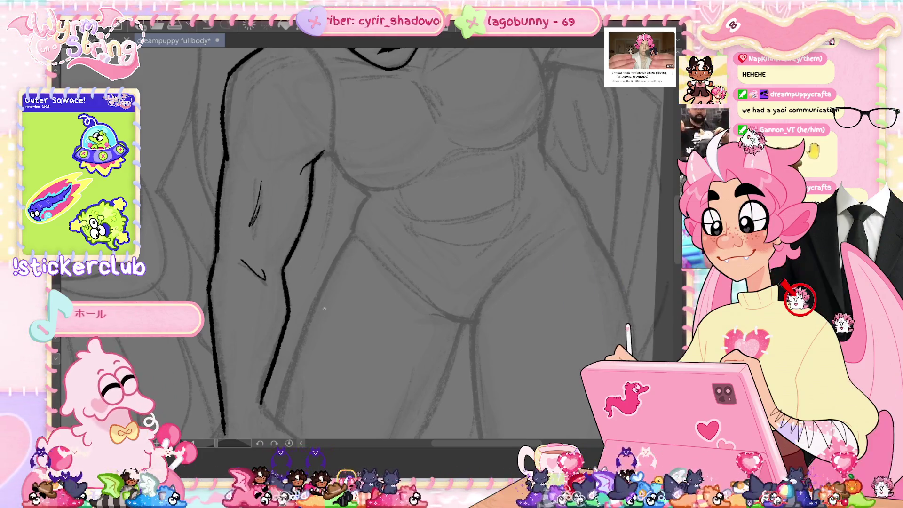
scroll(323, 306, down, 3)
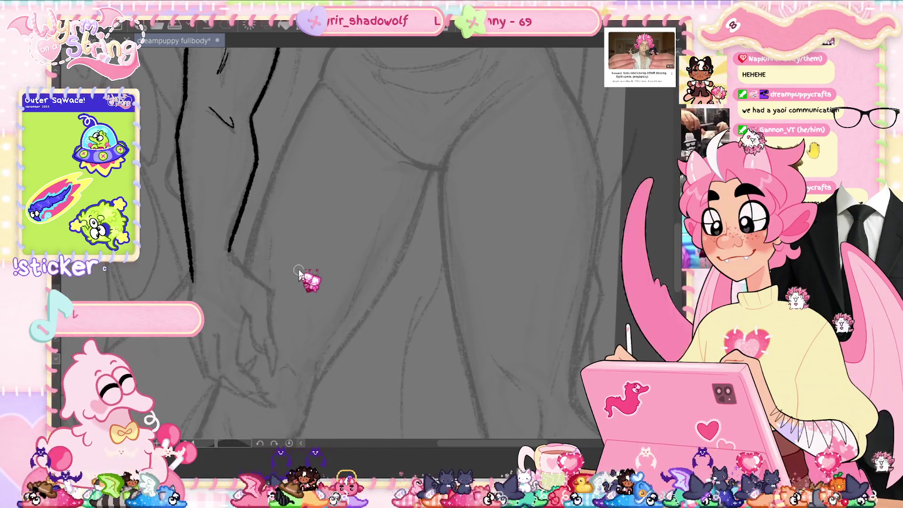
key(ctrl+s)
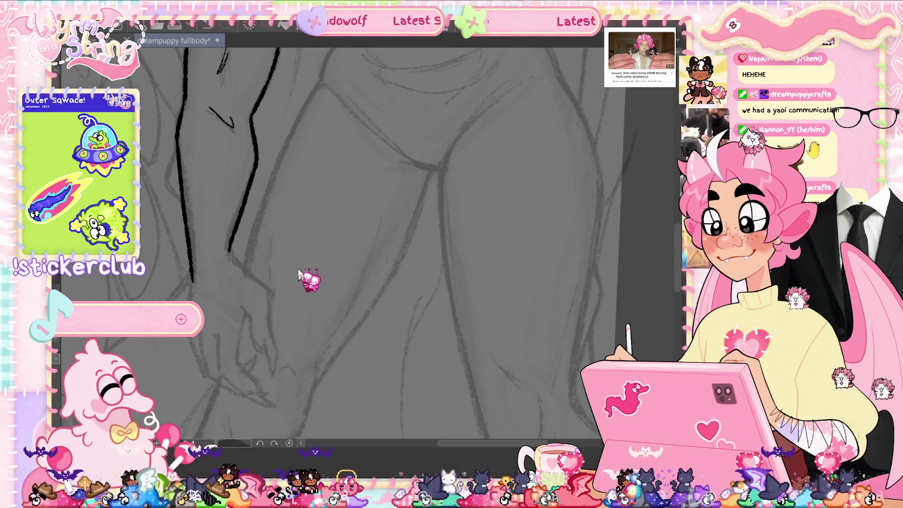
scroll(293, 284, down, 1)
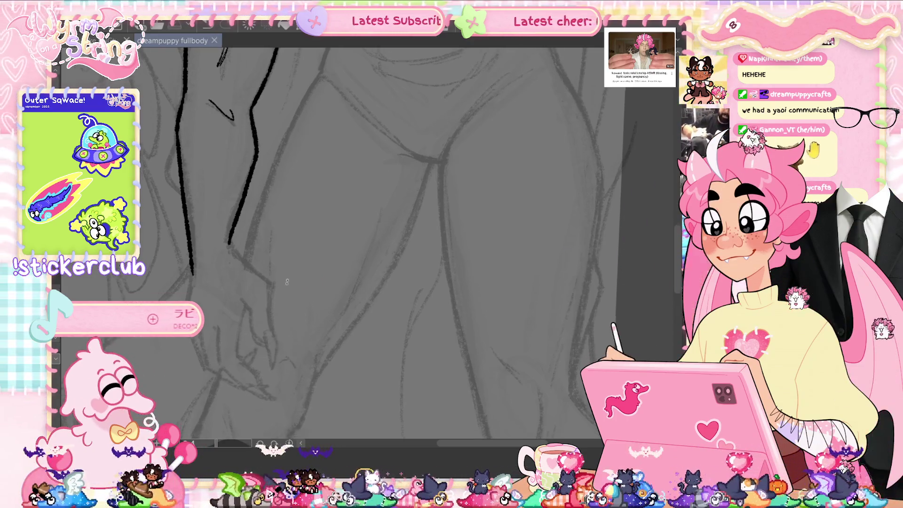
Extend the inner arm line down to the hand, begin the fingers, and save.
drag(235, 212, 265, 232)
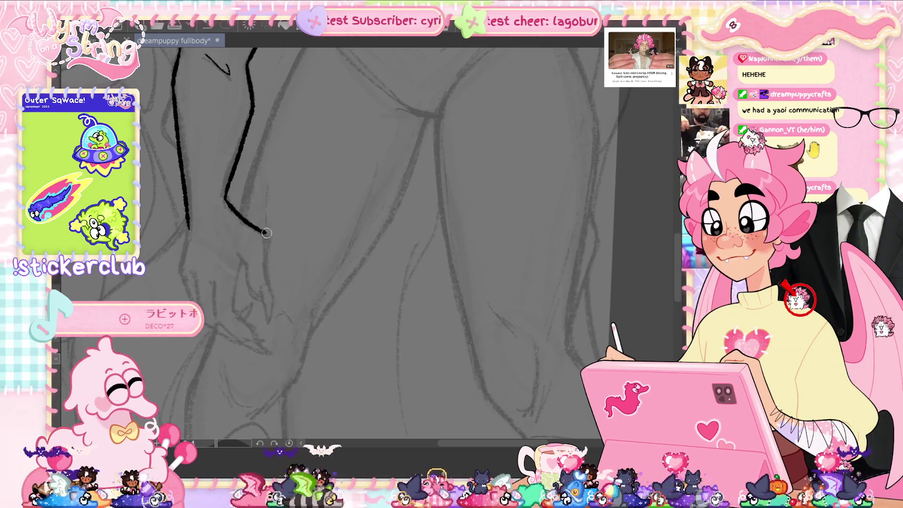
mouse_move(268, 283)
mouse_down()
mouse_move(277, 312)
mouse_move(262, 304)
mouse_move(240, 254)
mouse_up()
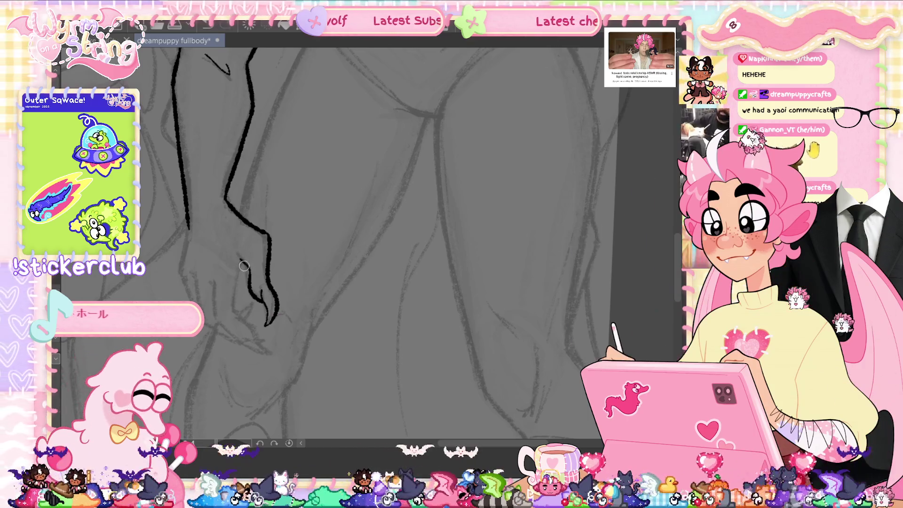
drag(237, 281, 243, 264)
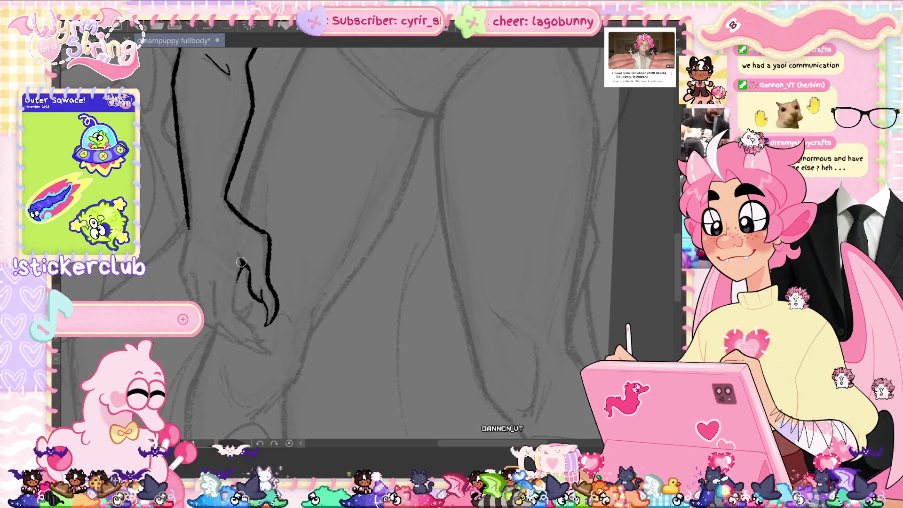
key(ctrl+s)
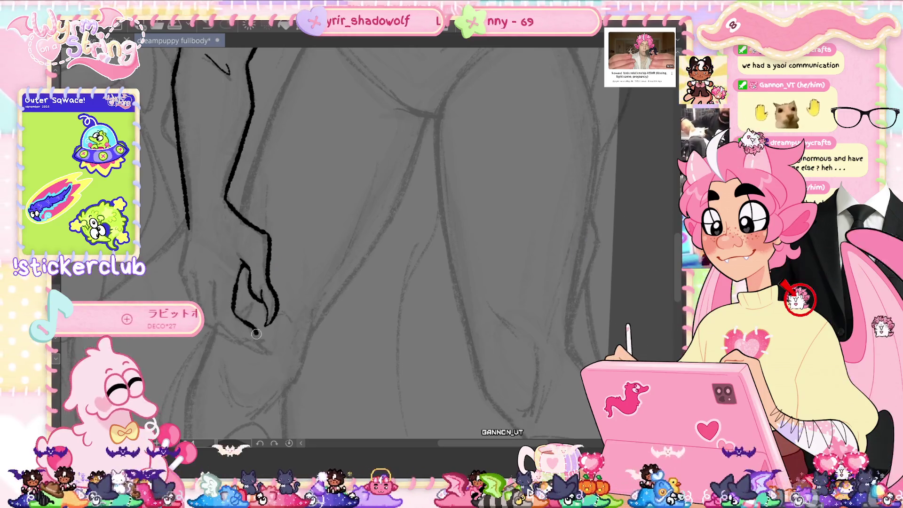
Outline the fingers and claws, tapering the lower claw line and adding a stroke across the fingertips.
drag(234, 310, 258, 343)
drag(211, 283, 211, 296)
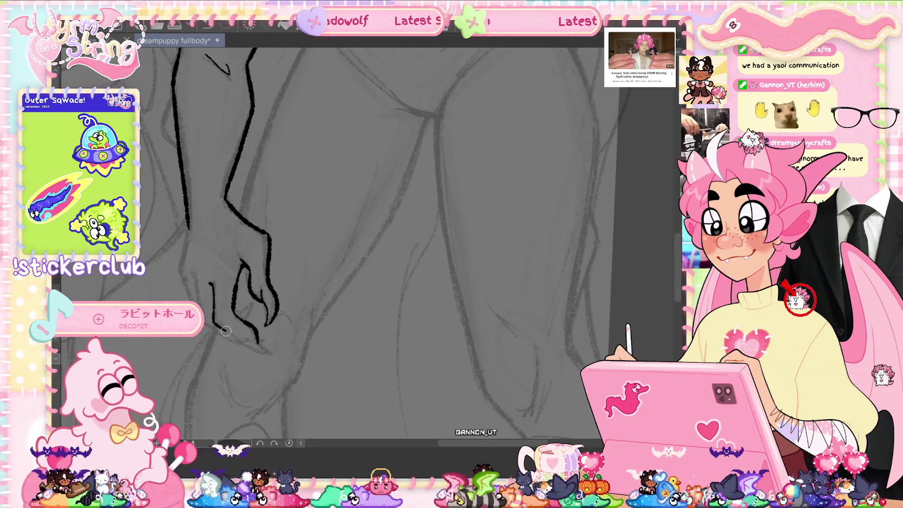
drag(257, 343, 275, 355)
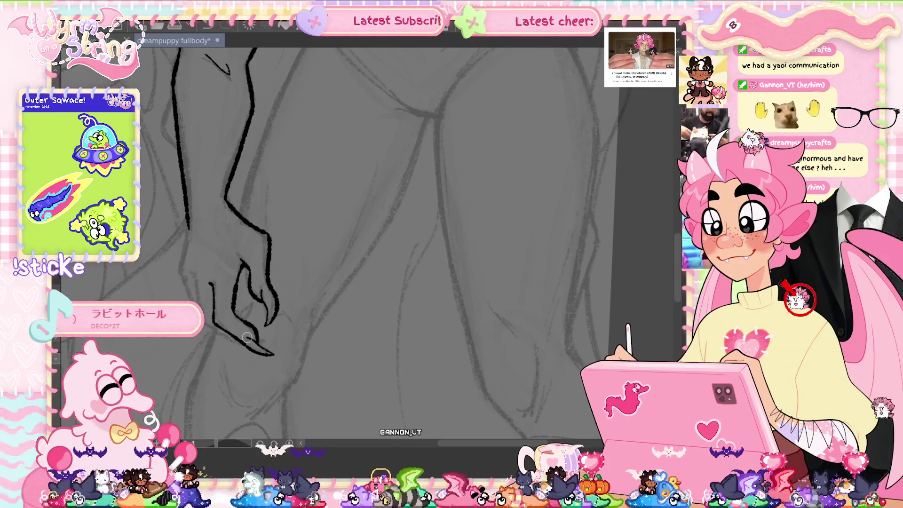
drag(194, 284, 216, 331)
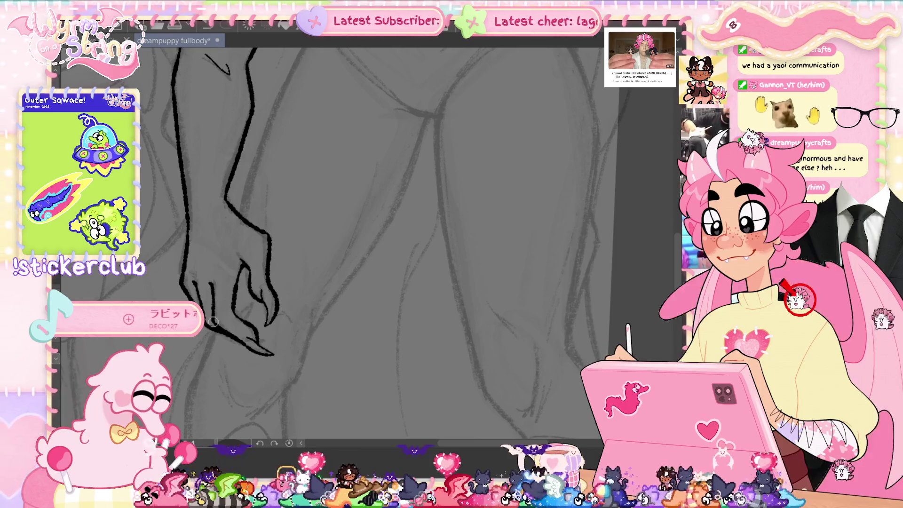
mouse_move(242, 312)
mouse_down()
mouse_move(244, 301)
mouse_move(245, 320)
mouse_up()
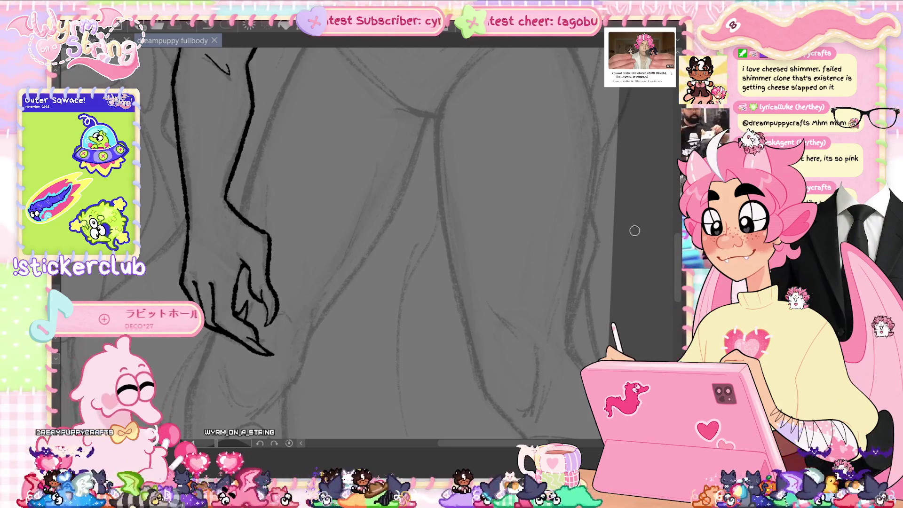
drag(187, 282, 220, 285)
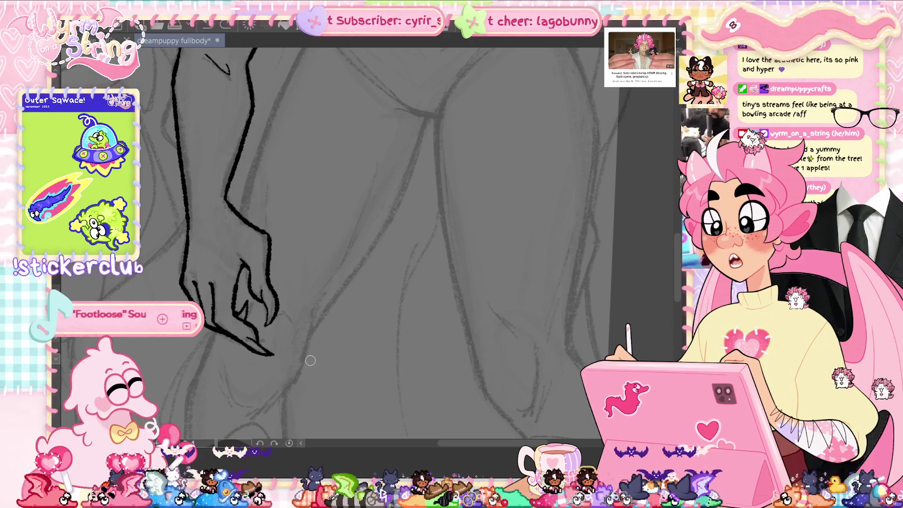
drag(318, 211, 349, 270)
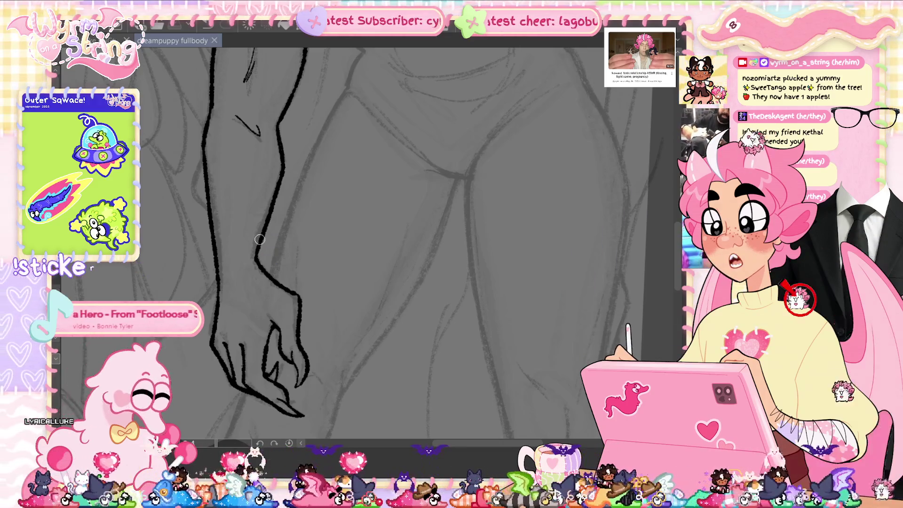
scroll(260, 239, up, 10)
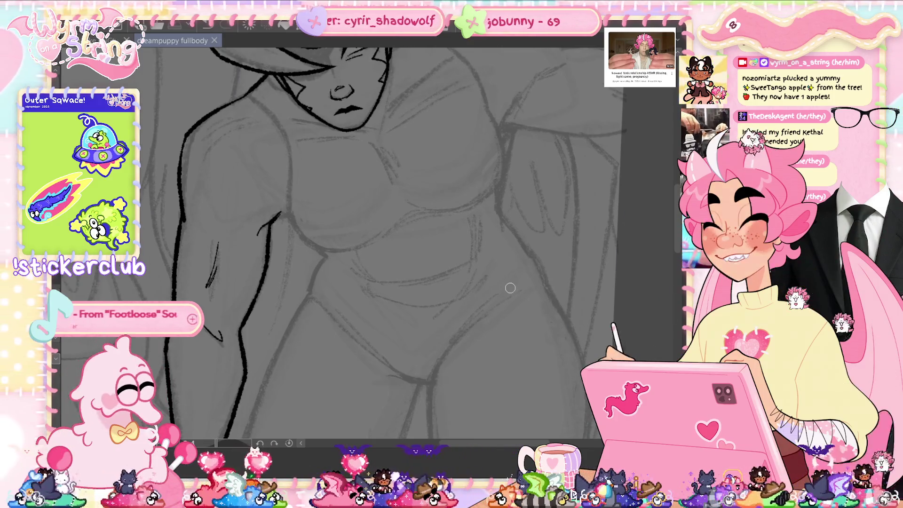
scroll(510, 288, down, 5)
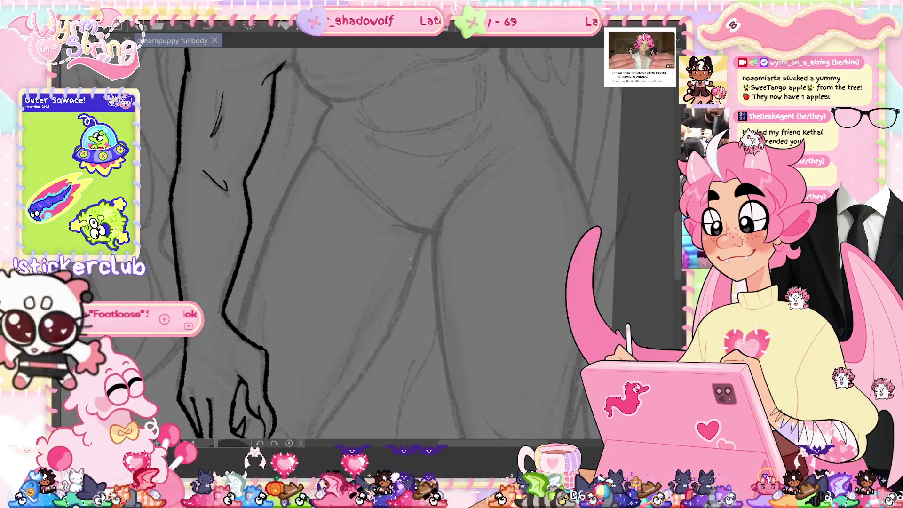
scroll(383, 294, up, 5)
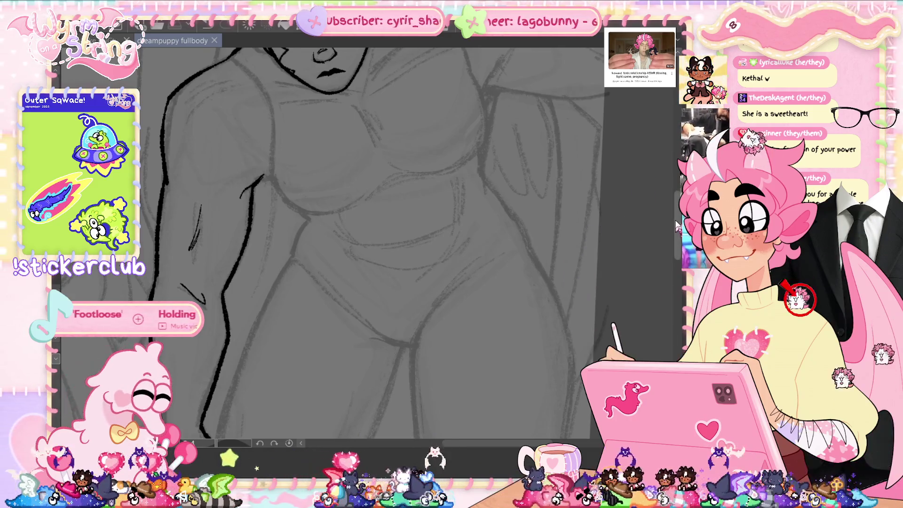
Save the drawing and zoom and pan the view around the face.
scroll(678, 216, up, 2)
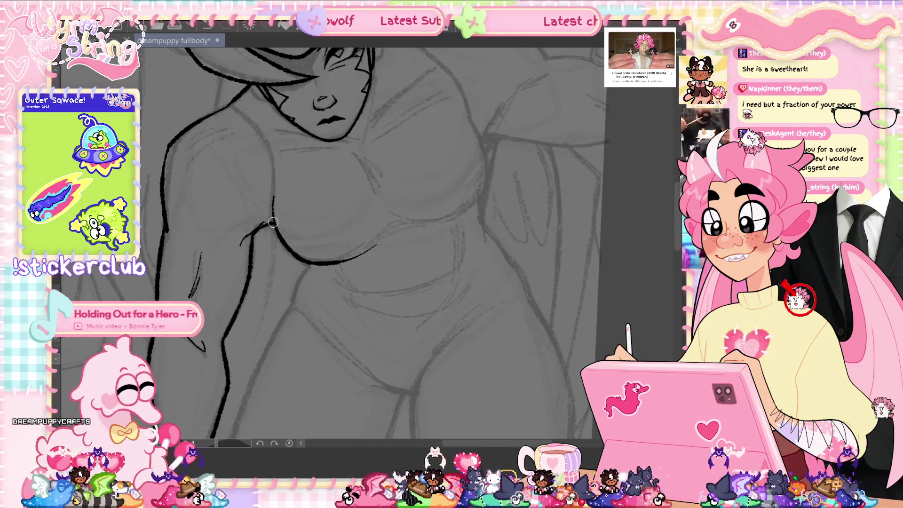
key(ctrl+s)
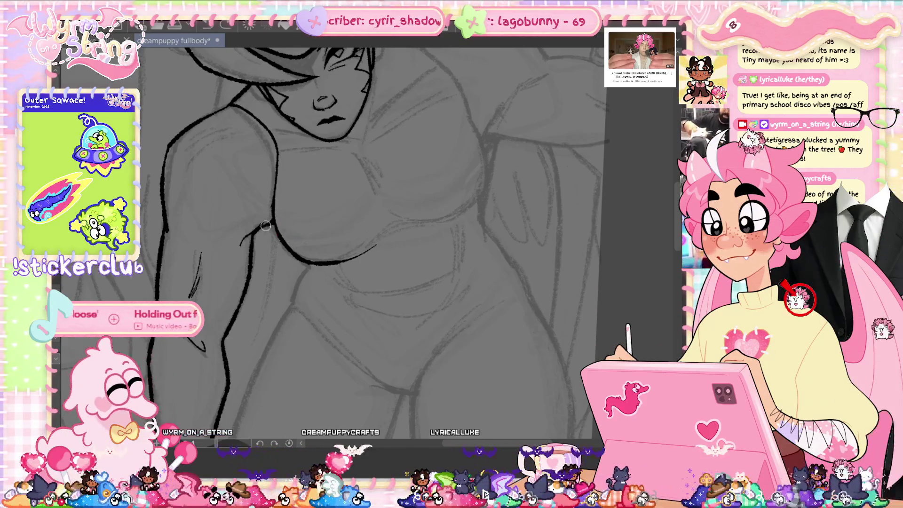
mouse_move(591, 190)
mouse_down()
mouse_move(470, 282)
mouse_move(440, 286)
mouse_up()
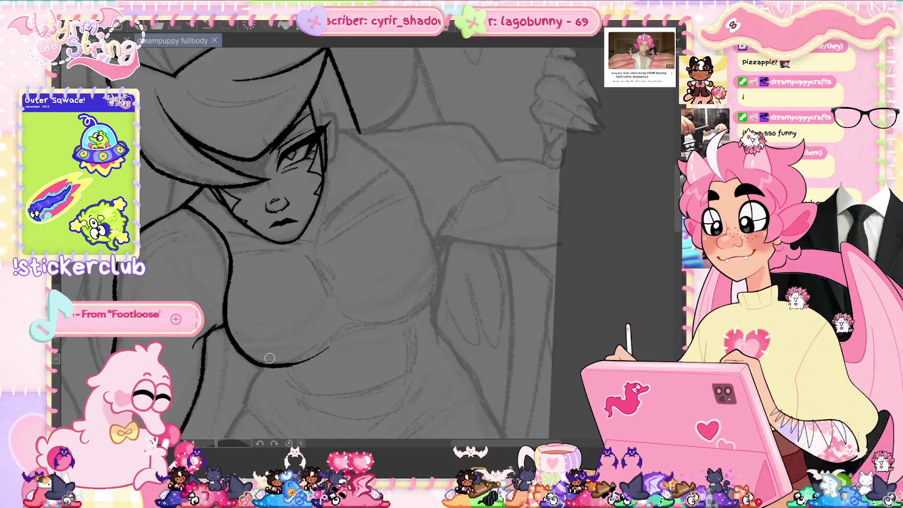
scroll(270, 359, up, 1)
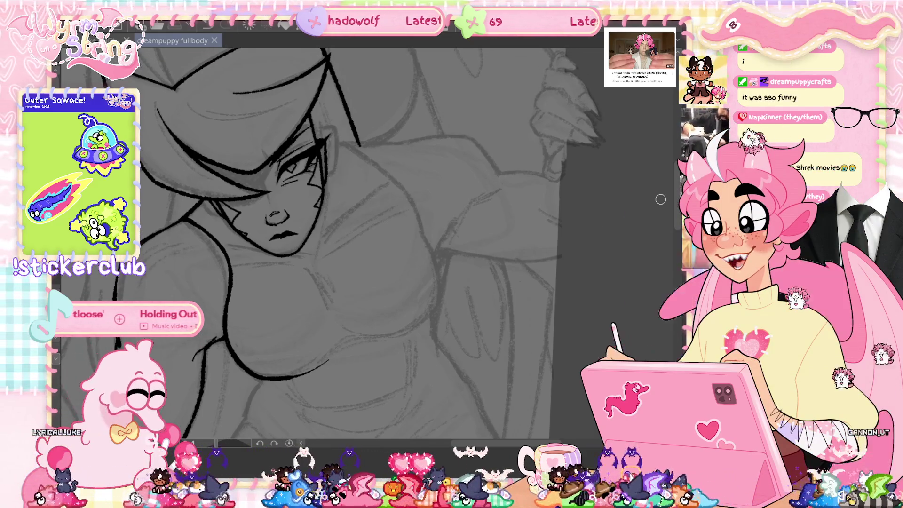
Add a small ink stroke near the cheek and save the drawing.
scroll(678, 214, up, 4)
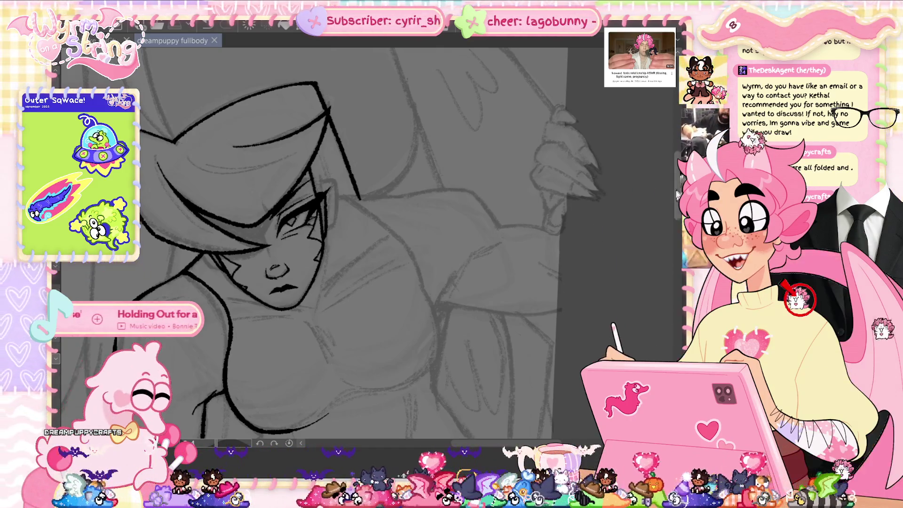
scroll(377, 235, down, 3)
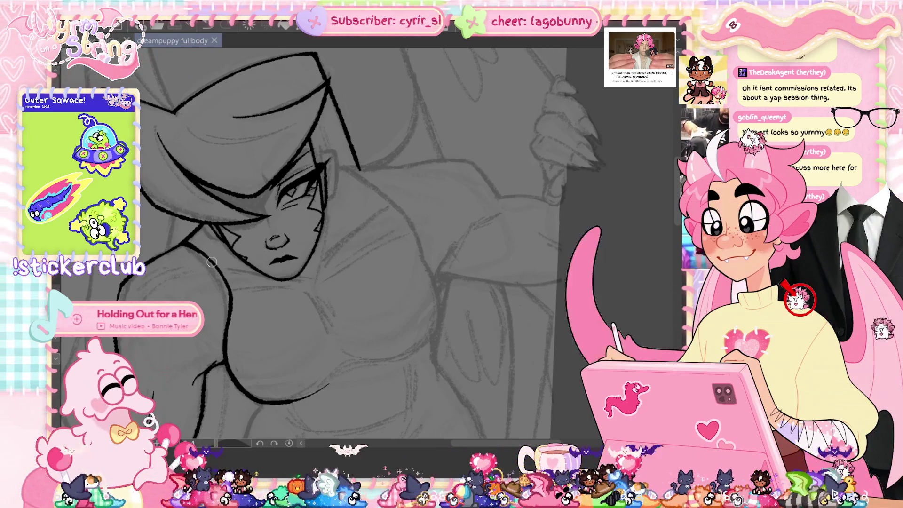
scroll(379, 233, up, 2)
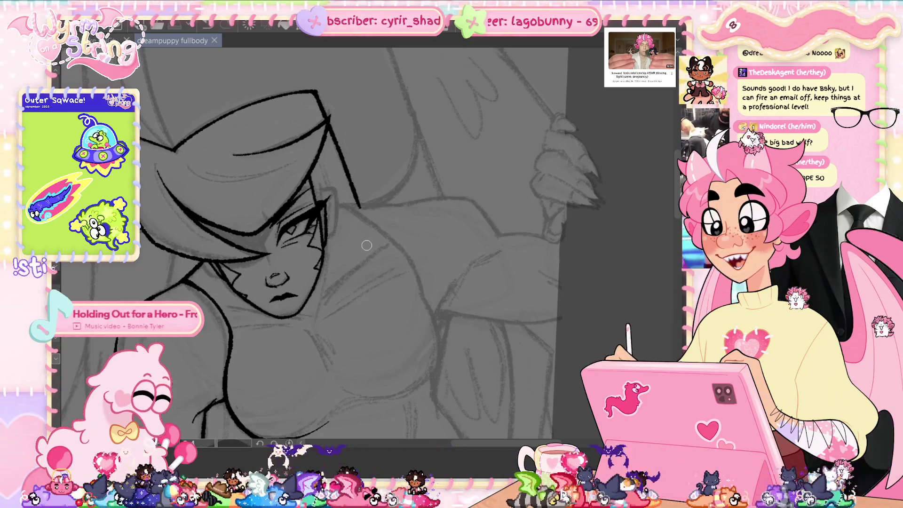
click(367, 245)
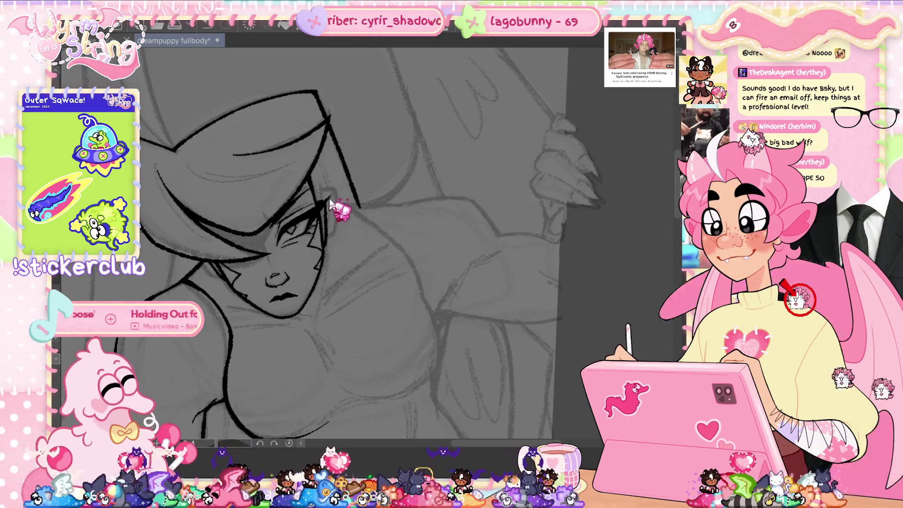
drag(369, 245, 492, 268)
drag(349, 204, 354, 208)
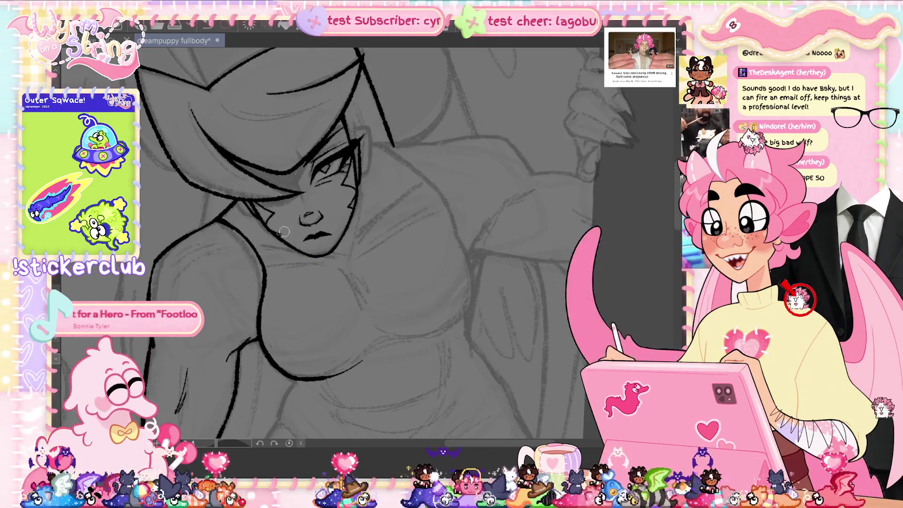
key(ctrl+s)
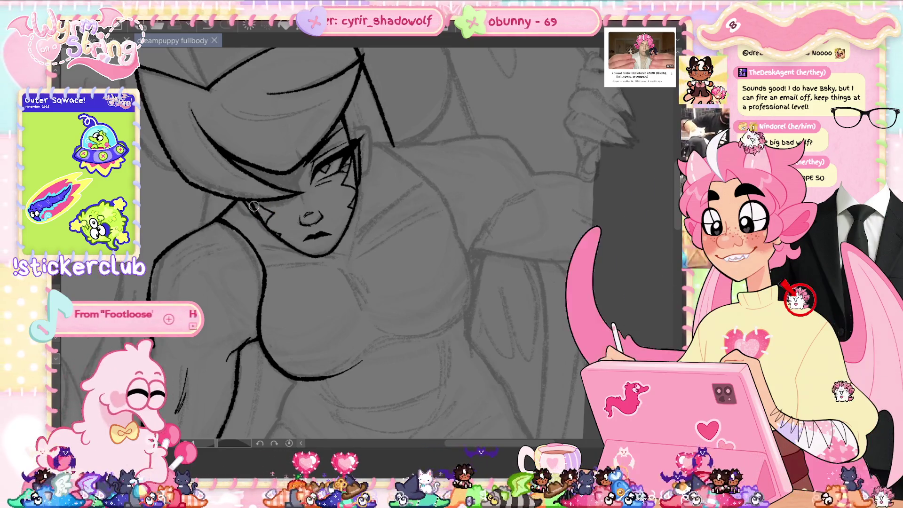
Redraw the line below the hair with several darker, stronger strokes.
drag(393, 238, 465, 287)
drag(321, 205, 316, 245)
drag(323, 200, 317, 236)
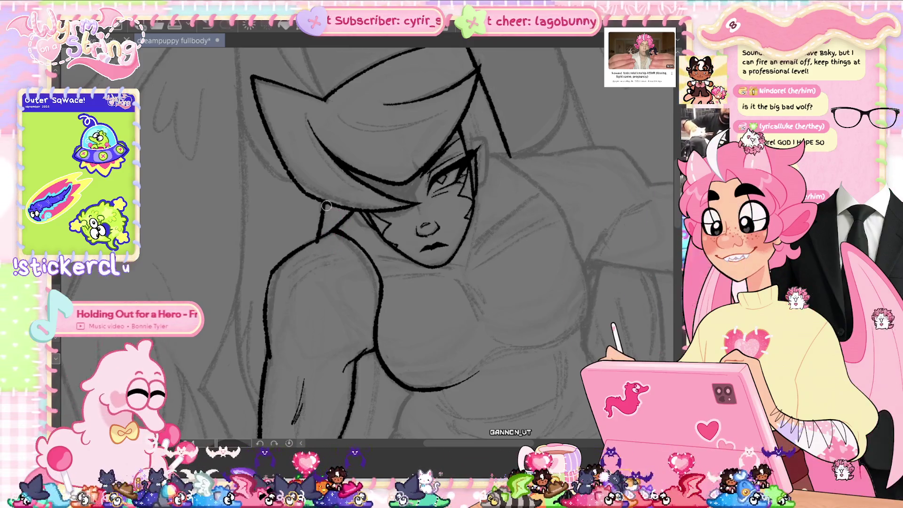
drag(320, 227, 313, 247)
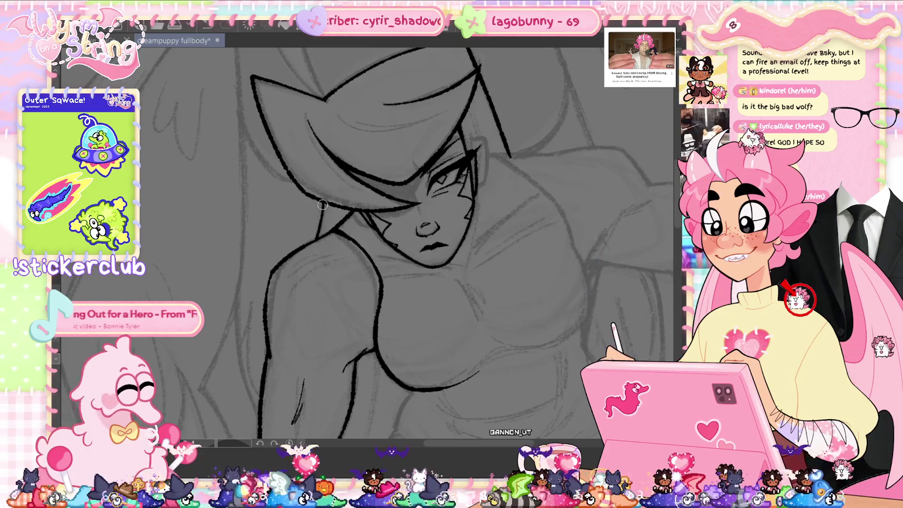
drag(322, 204, 306, 263)
scroll(327, 214, up, 3)
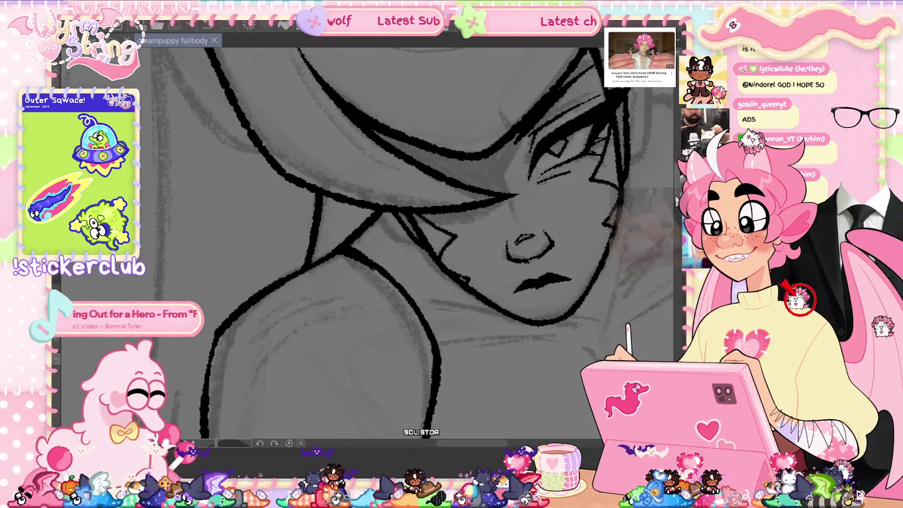
Zoom out over the shoulders and chest, then fit the full-body page to the window with Ctrl+0.
scroll(546, 314, down, 2)
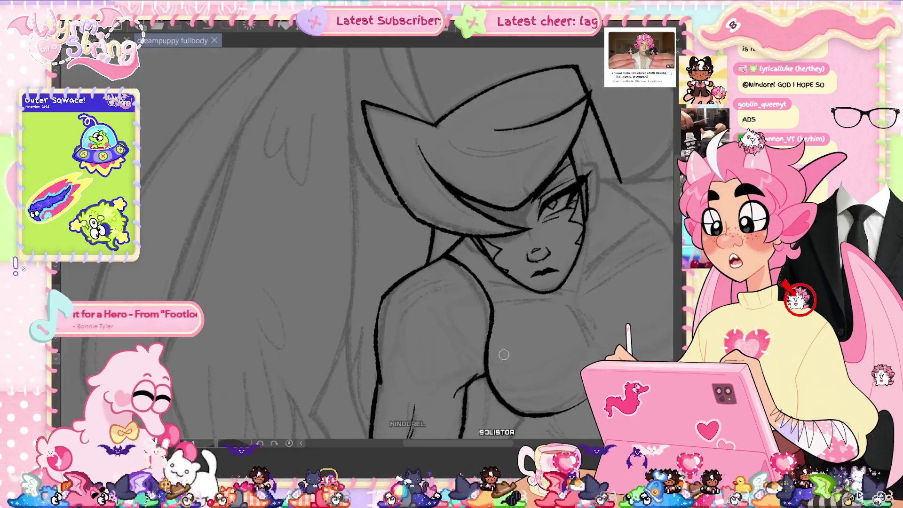
drag(538, 346, 391, 374)
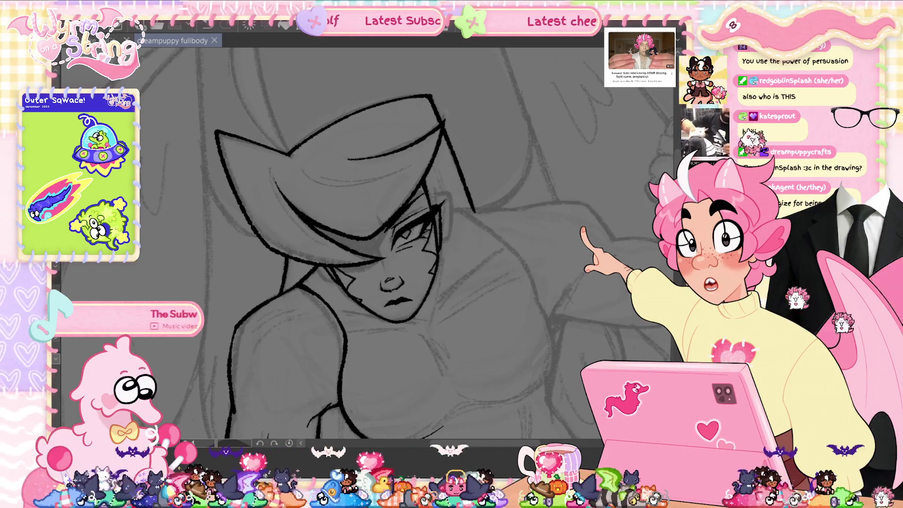
key(ctrl+0)
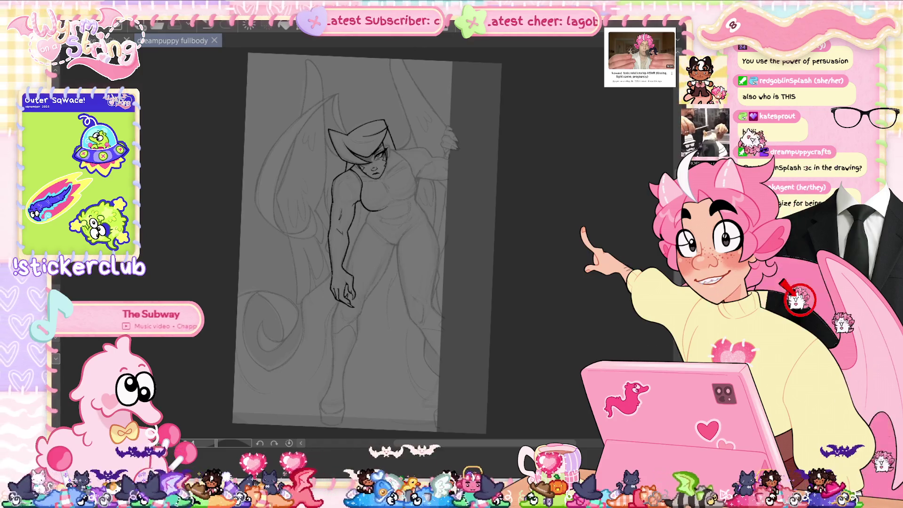
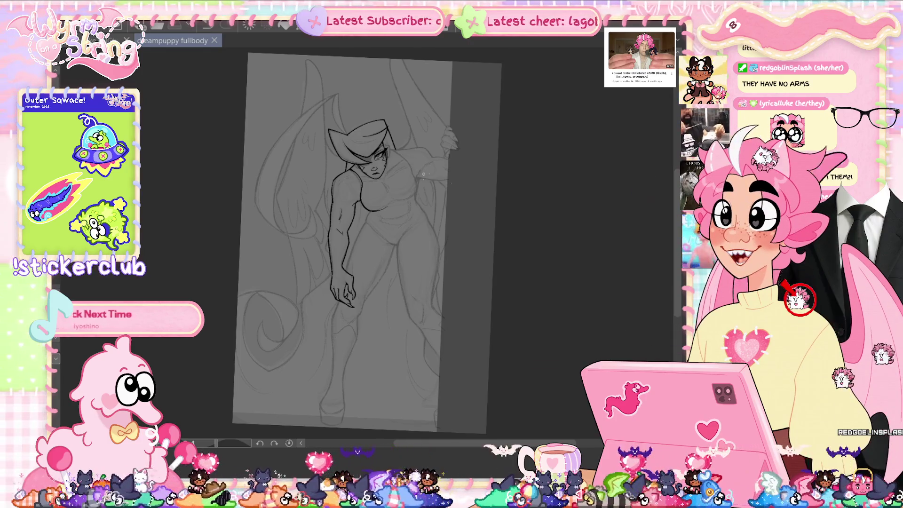
Compare the line art against the sketch, then zoom and pan to the torso.
scroll(377, 248, up, 4)
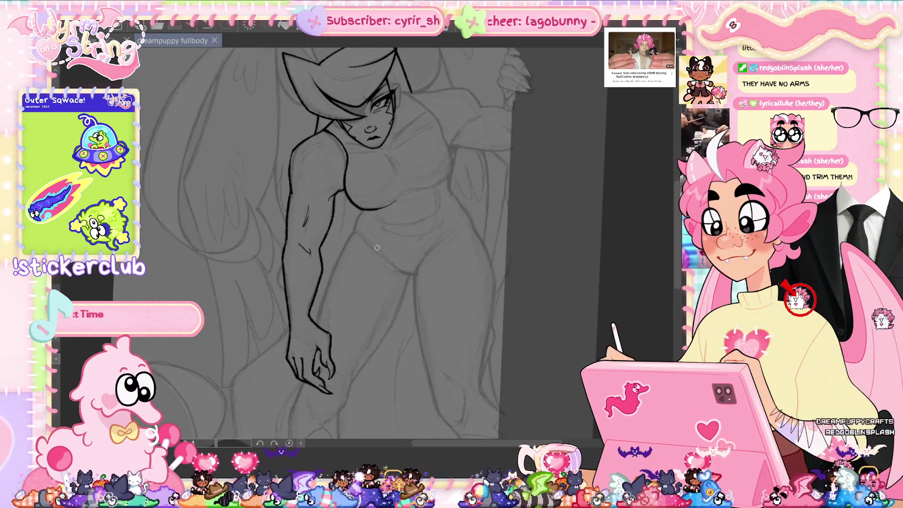
key(ctrl+z)
key(ctrl+y)
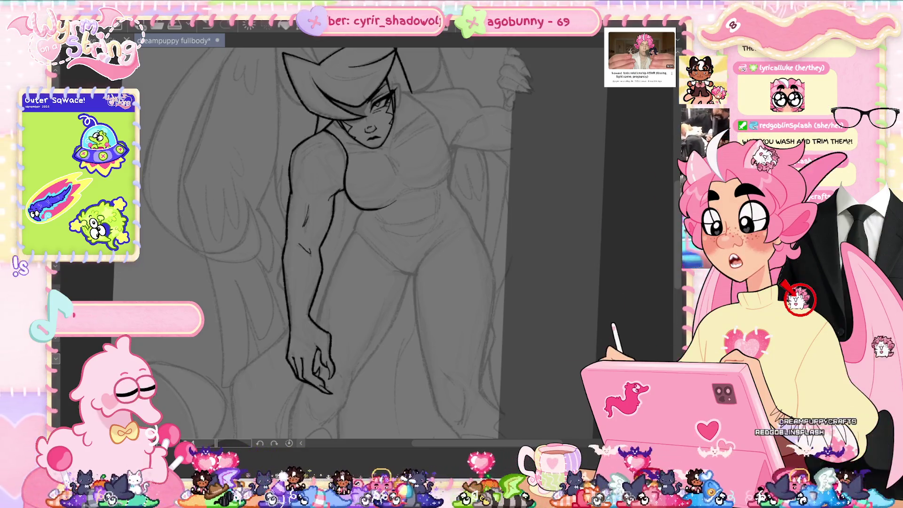
key(ctrl+z)
key(ctrl+y)
scroll(415, 243, up, 3)
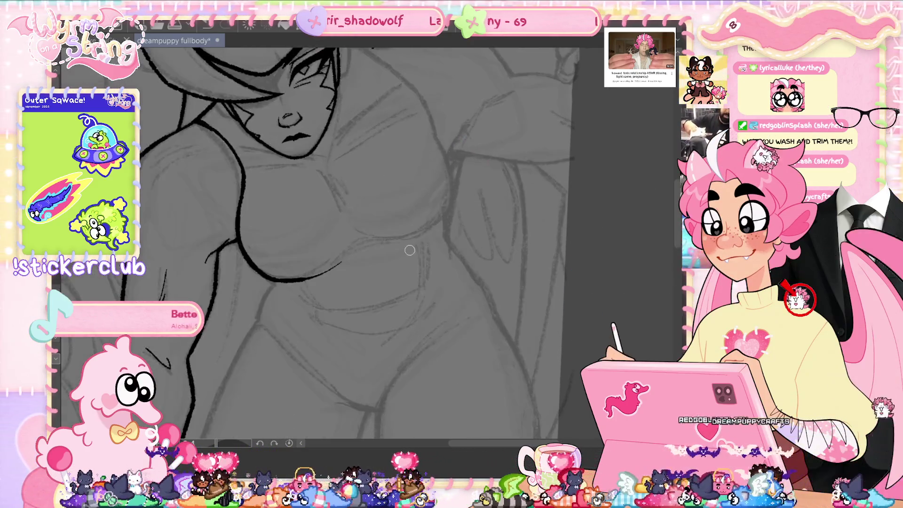
drag(412, 284, 415, 339)
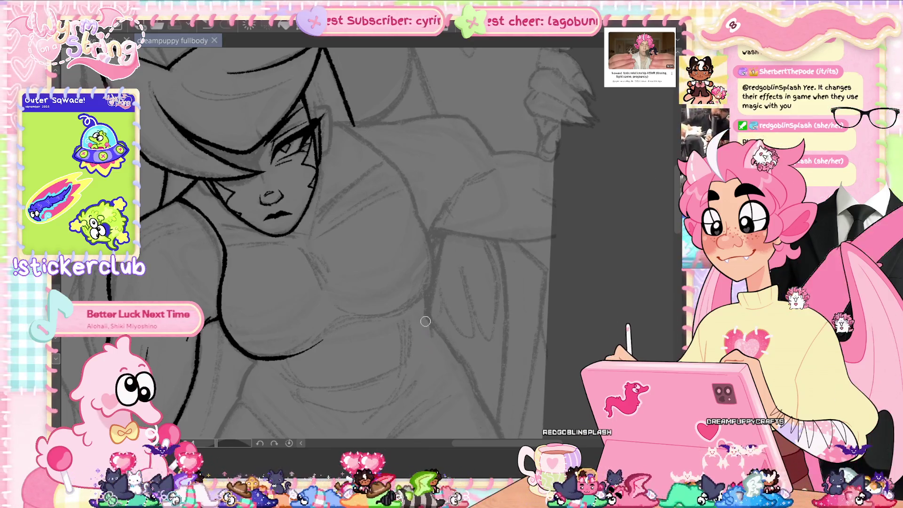
Ink the chest outline and shoulder line, undoing the misplaced shoulder and chest strokes.
mouse_move(417, 214)
mouse_down()
mouse_move(433, 242)
mouse_move(393, 313)
mouse_up()
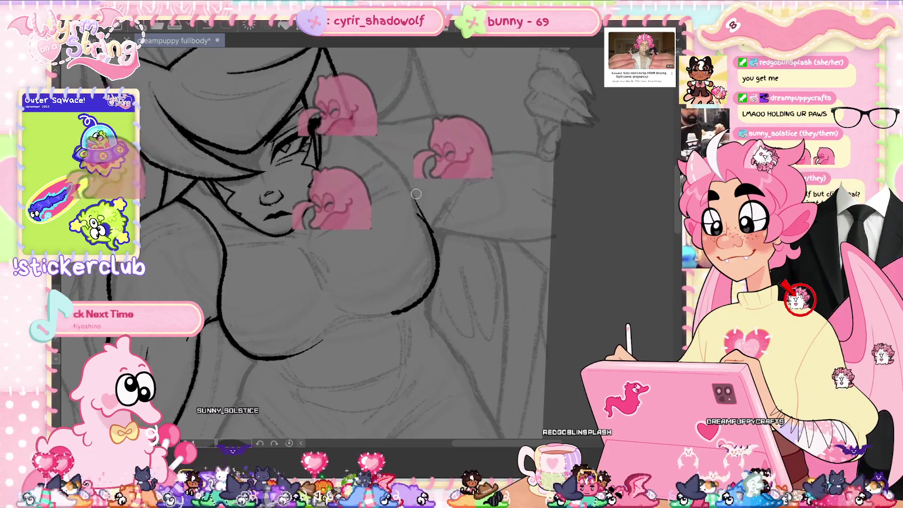
drag(410, 188, 432, 231)
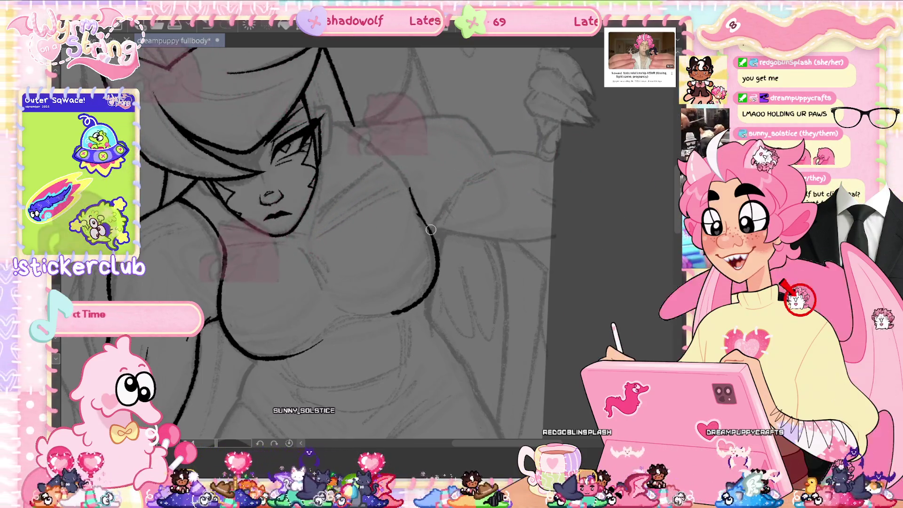
drag(342, 121, 379, 152)
key(ctrl+z)
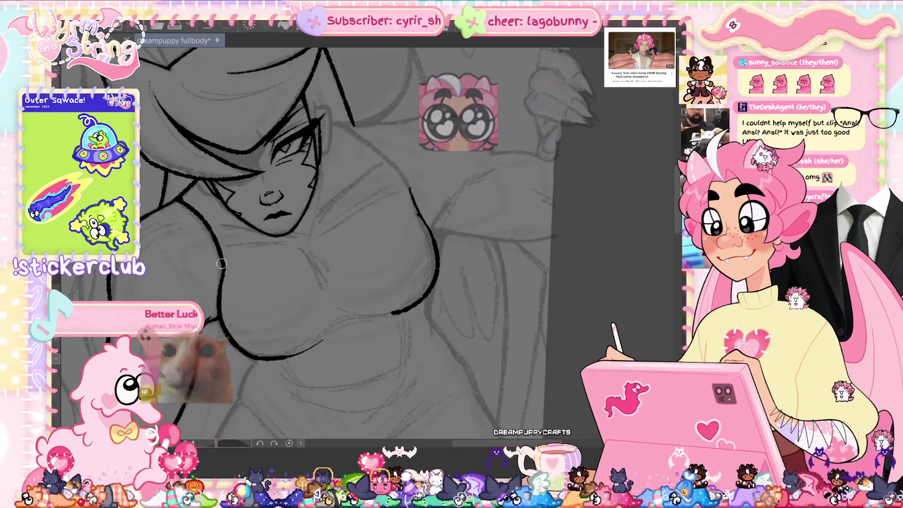
drag(348, 123, 389, 170)
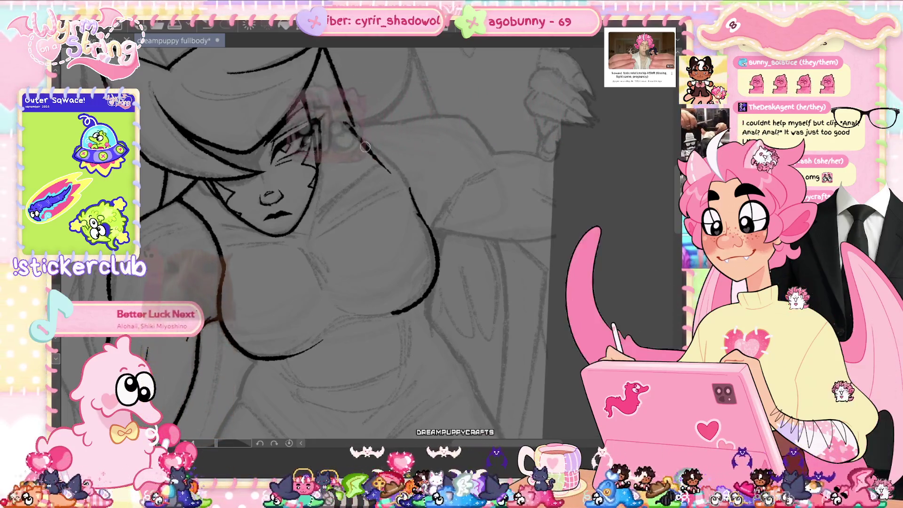
key(ctrl+z)
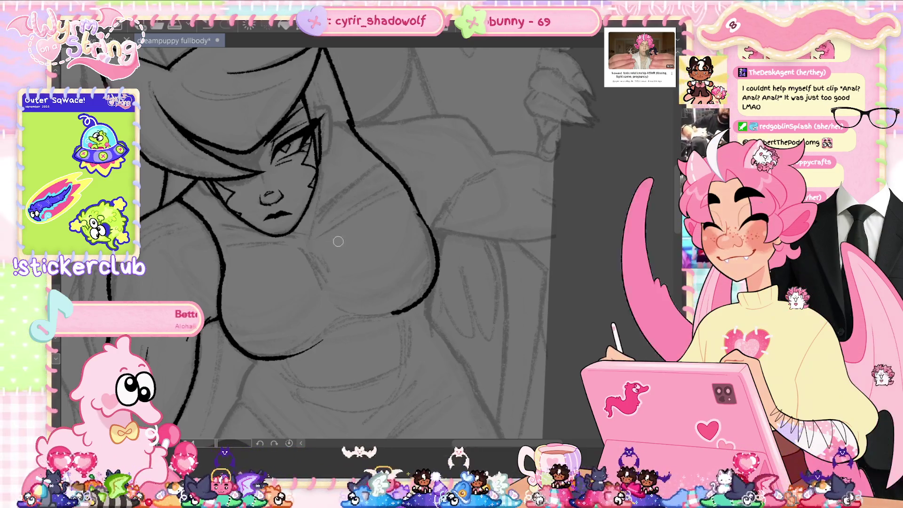
mouse_move(293, 252)
mouse_down()
mouse_move(335, 258)
mouse_move(343, 270)
mouse_up()
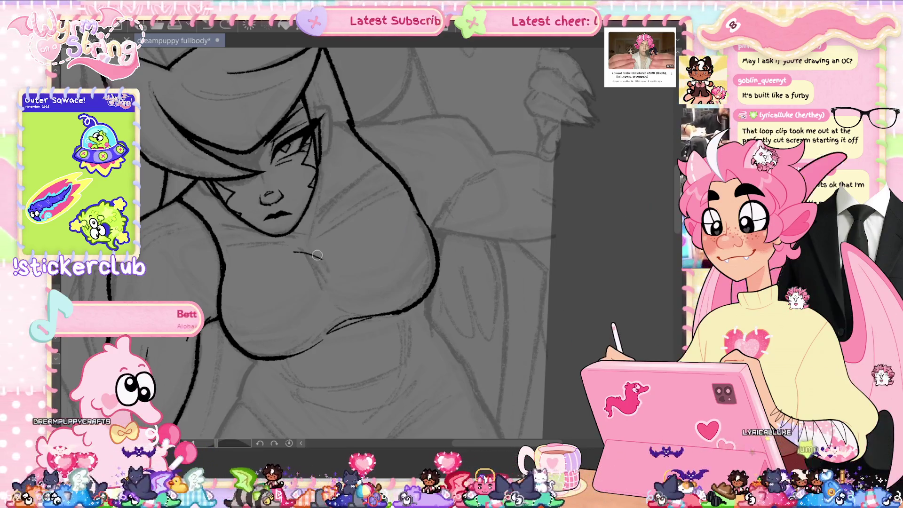
key(ctrl+z)
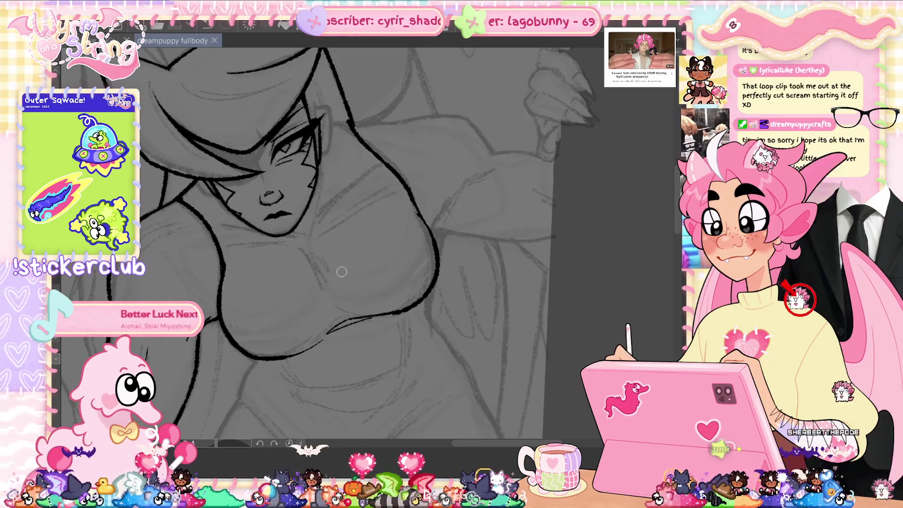
scroll(348, 278, up, 1)
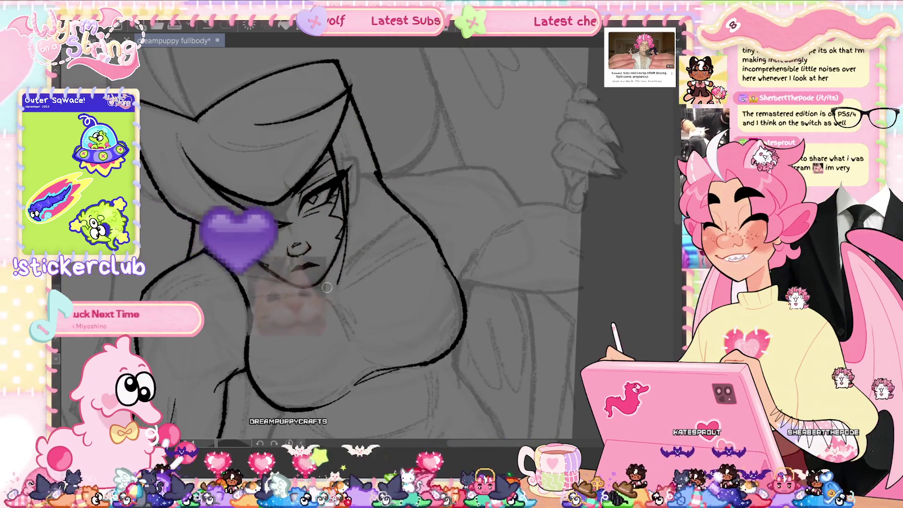
Add a short ink line near the face, then straighten the canvas and shift it left.
drag(293, 268, 316, 271)
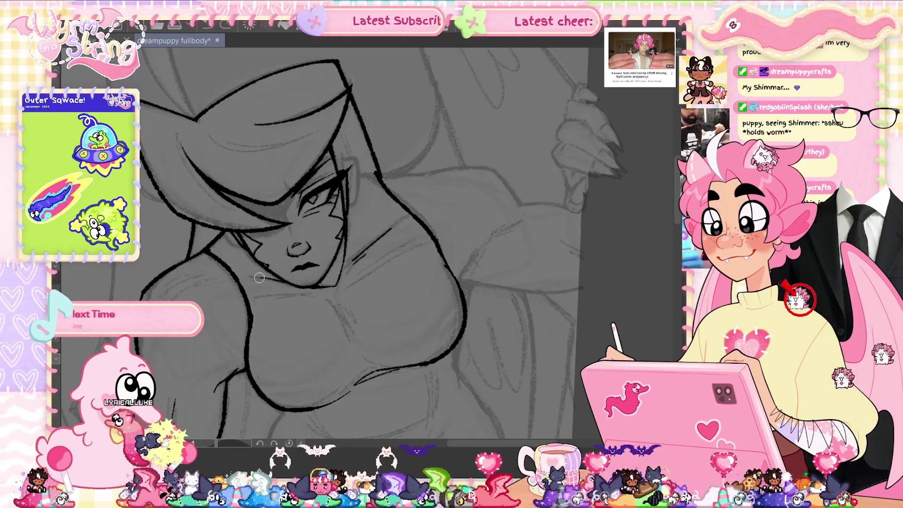
key(asciicircum)
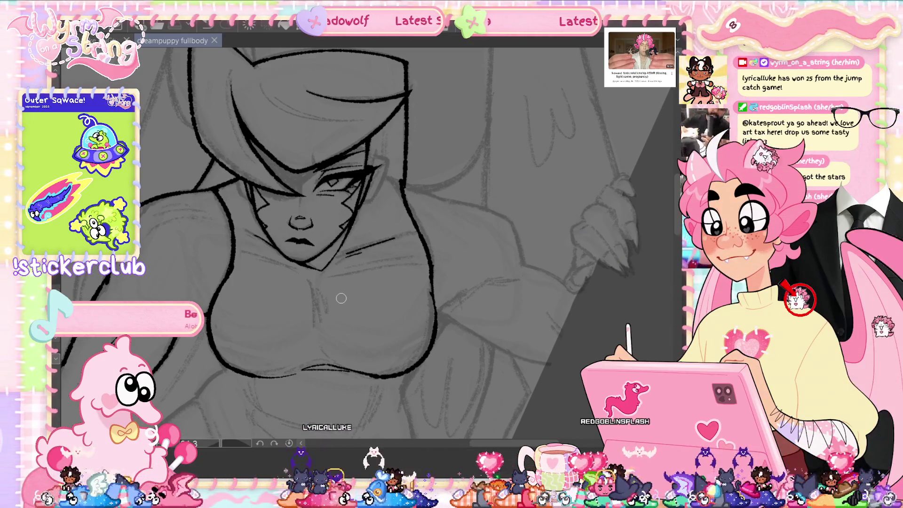
drag(341, 299, 327, 298)
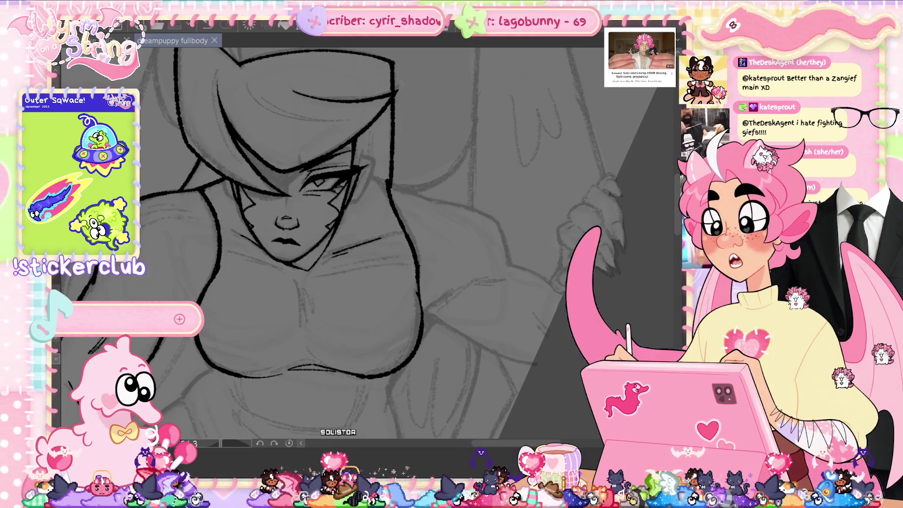
On a rotated view, ink a long curving contour along the far shoulder, then reset rotation and adjust the zoom.
scroll(405, 235, up, 1)
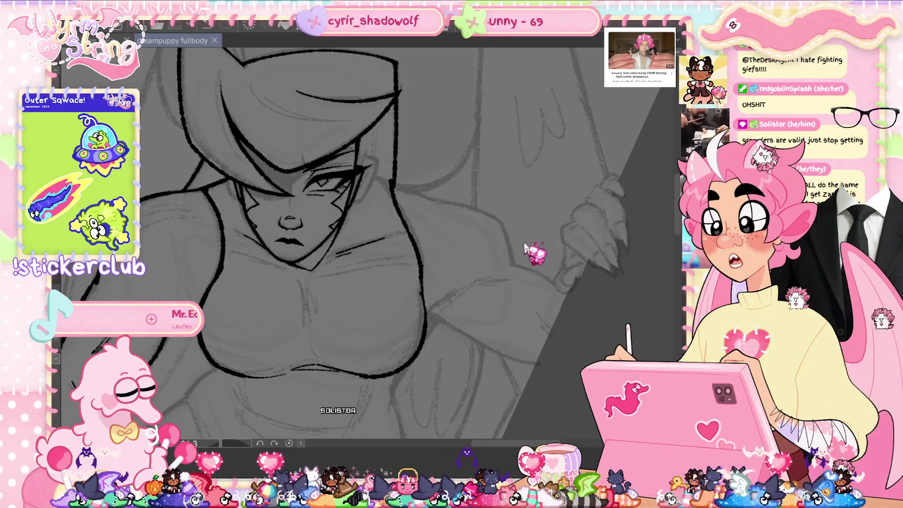
drag(404, 235, 199, 430)
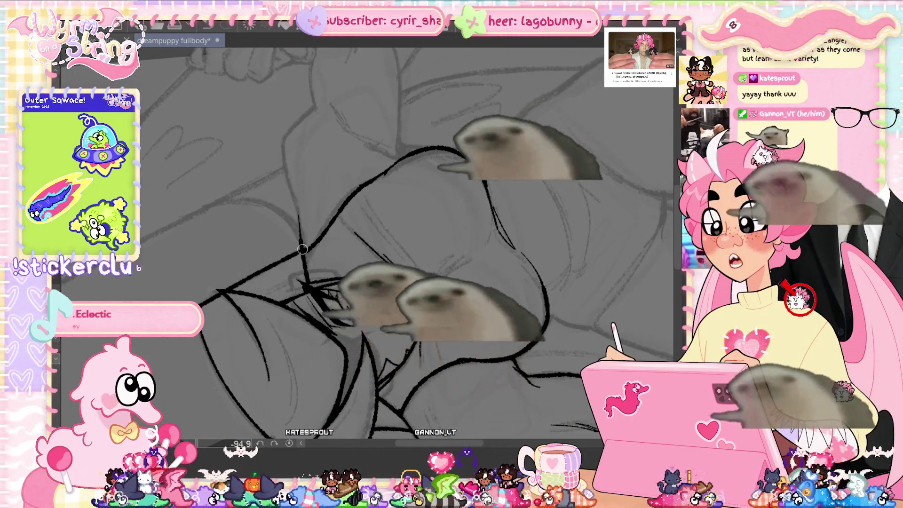
drag(303, 244, 314, 104)
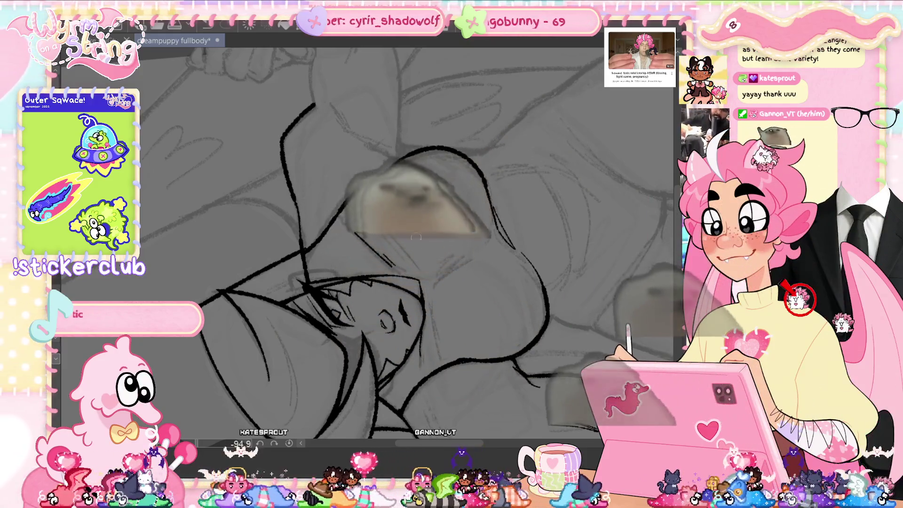
key(ctrl+@)
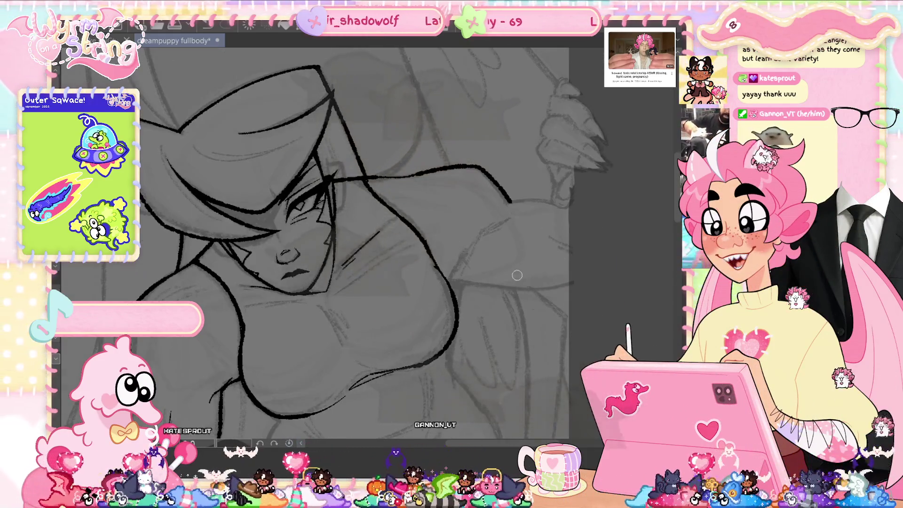
key(ctrl+@)
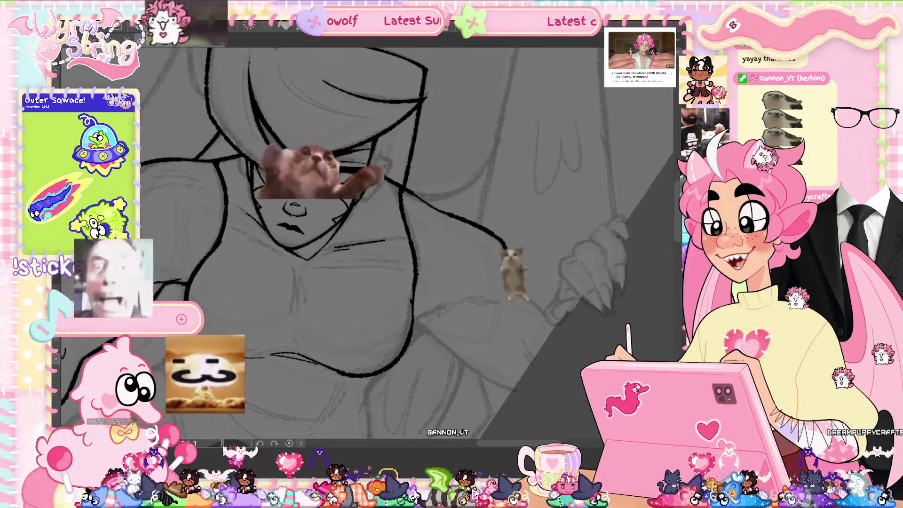
key(ctrl+minus)
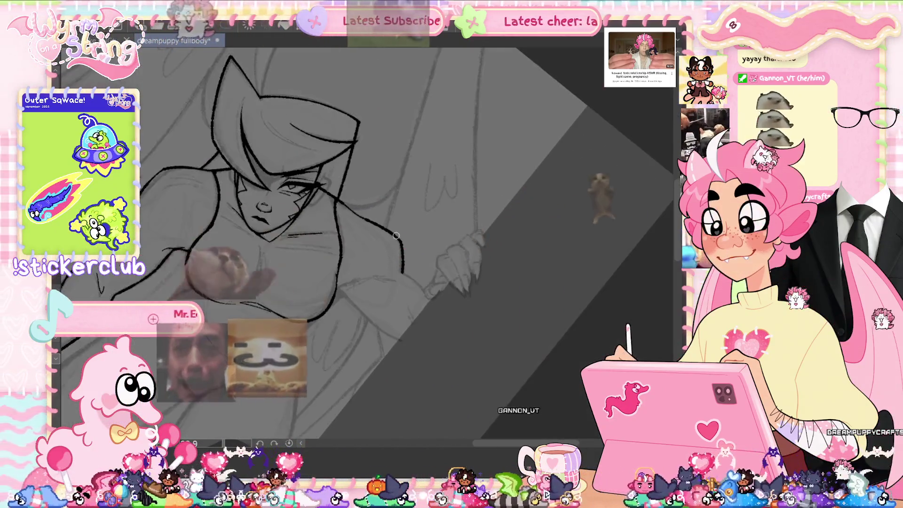
key(ctrl+plus)
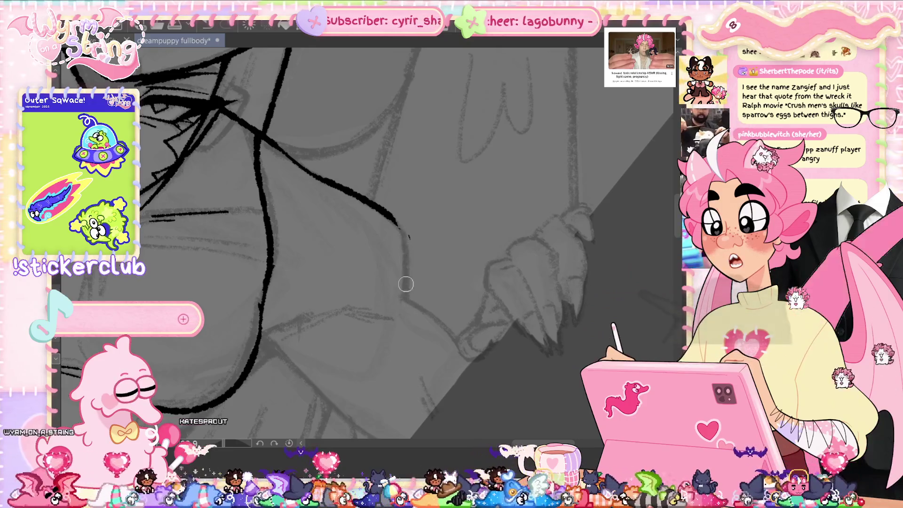
Replace the thick arm stroke with a shoulder line extended downward, and save.
key(ctrl+z)
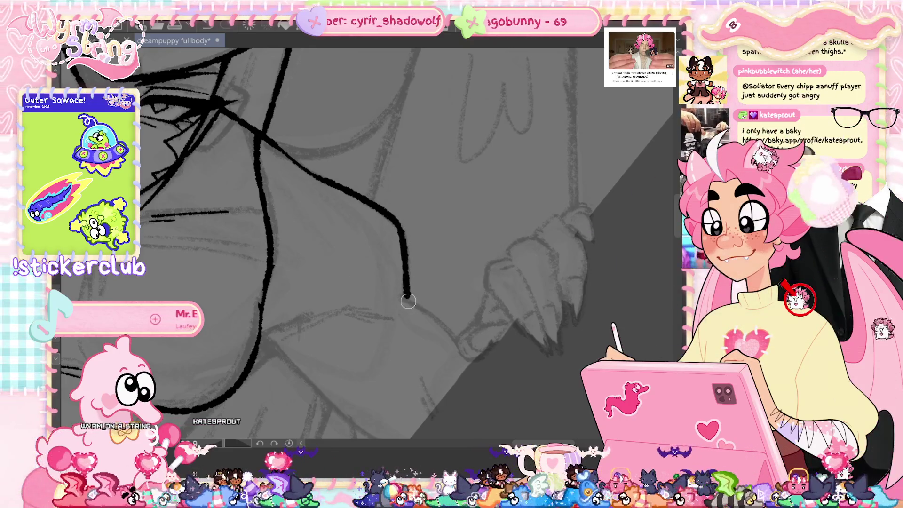
drag(407, 291, 456, 336)
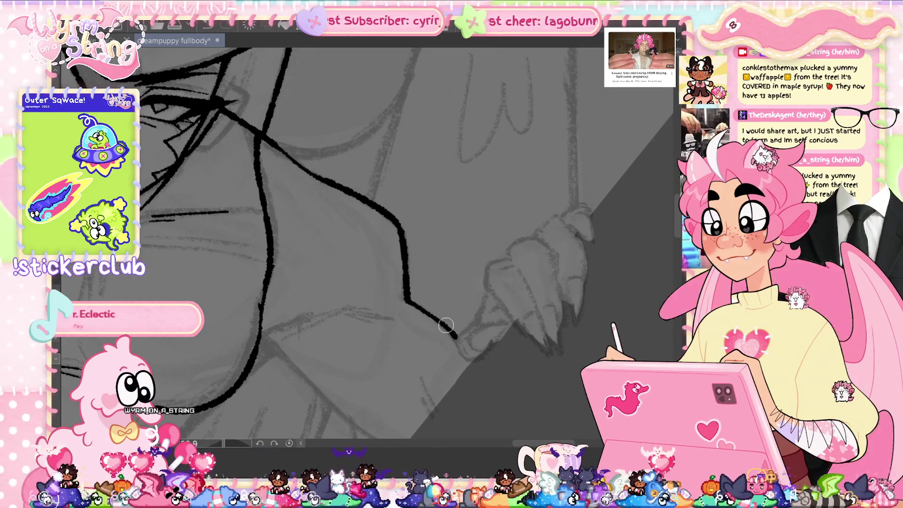
key(ctrl+s)
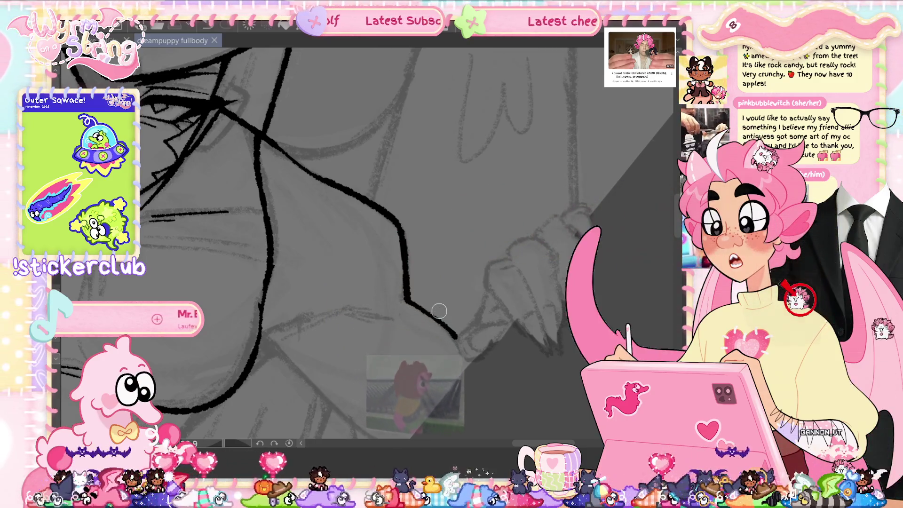
scroll(676, 225, down, 2)
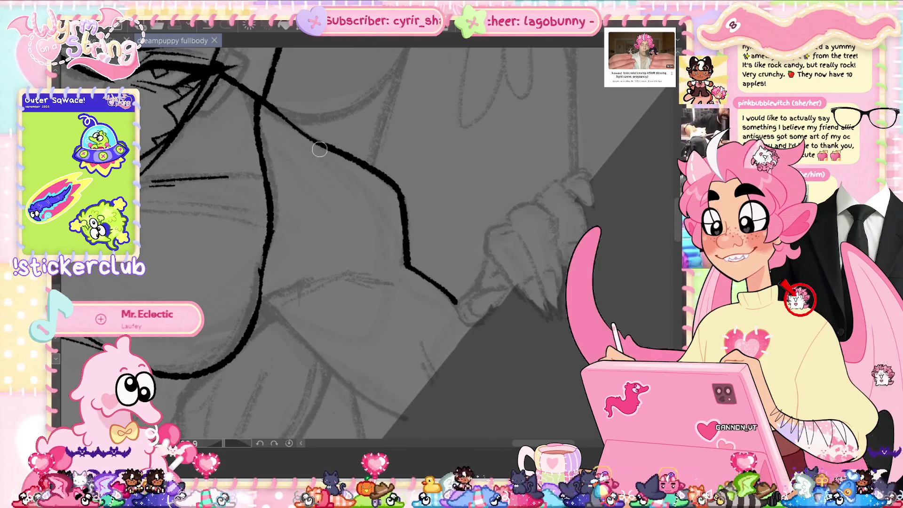
drag(287, 129, 283, 116)
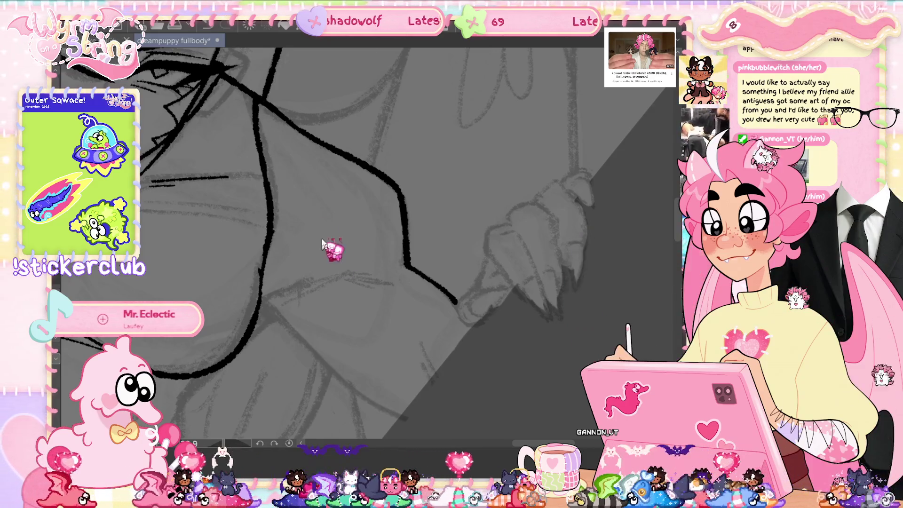
key(ctrl+s)
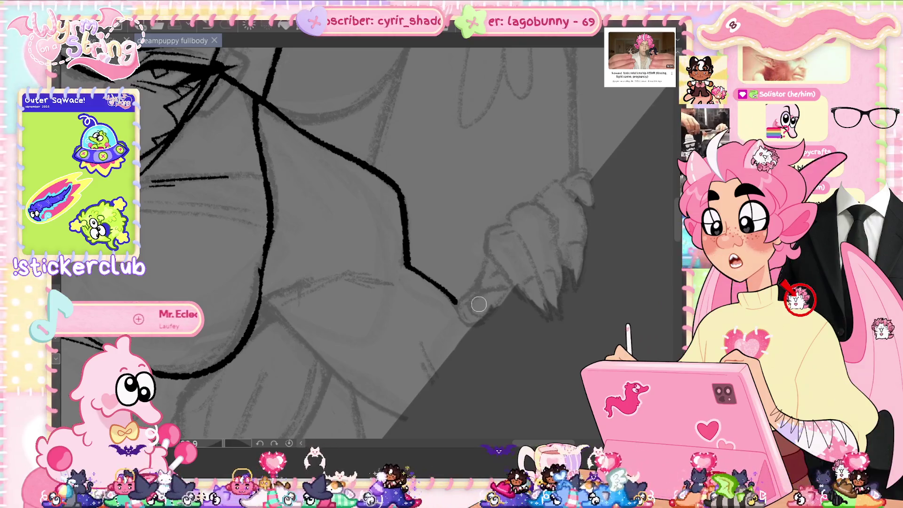
Ink a body contour below the clawed hand and extend it along the sketch.
scroll(479, 304, down, 1)
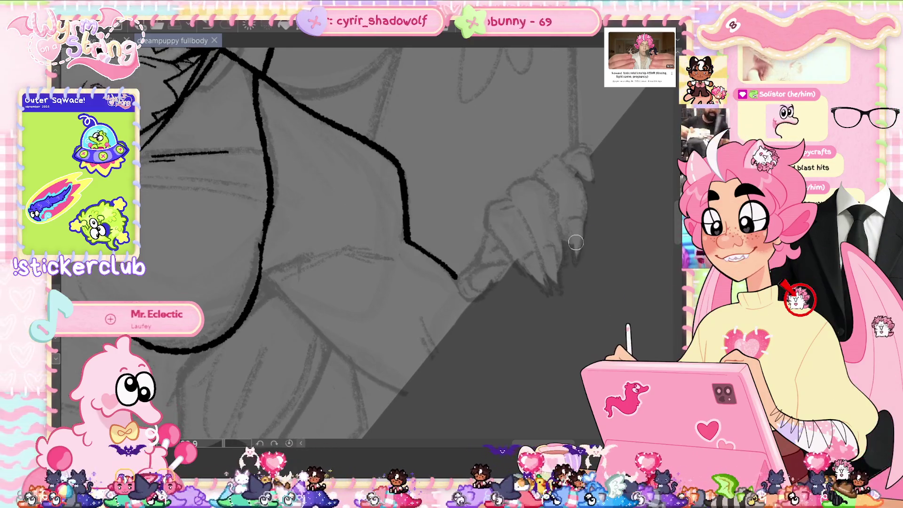
drag(281, 295, 445, 403)
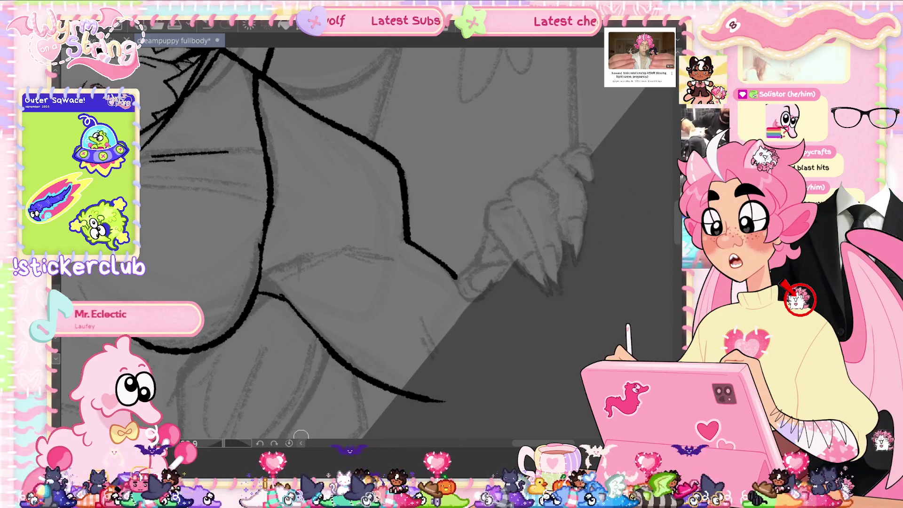
key(ctrl+@)
drag(328, 343, 308, 344)
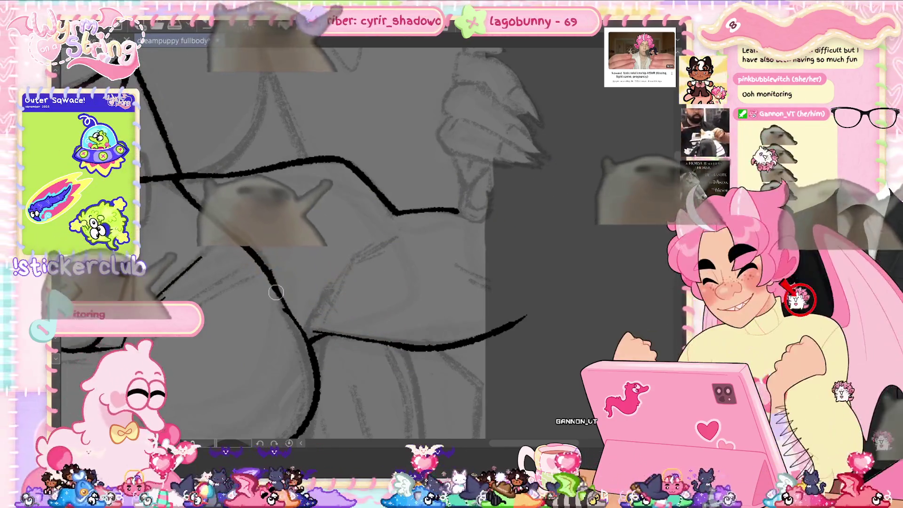
Add a short ink stroke beside the lower curve and save the drawing.
drag(314, 350, 318, 390)
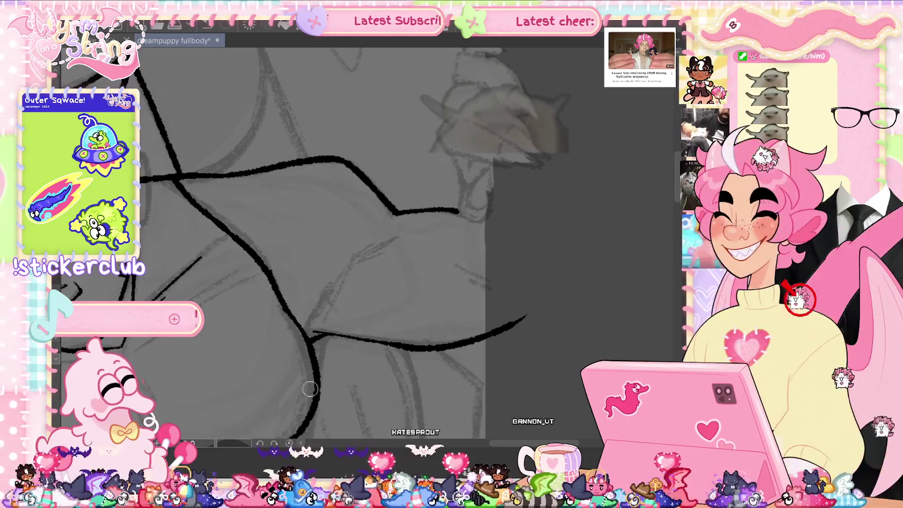
key(ctrl+s)
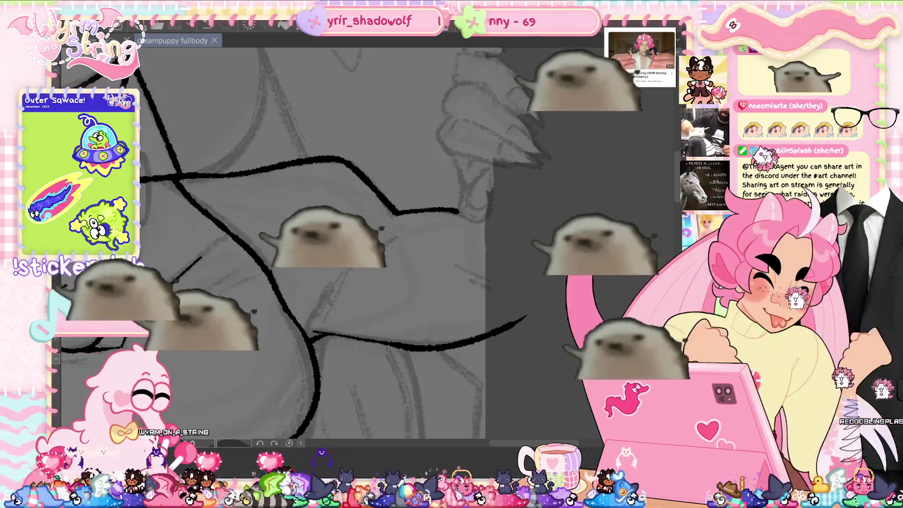
Rework the short stroke near the curve's end and save the drawing.
scroll(320, 235, up, 3)
scroll(320, 235, down, 5)
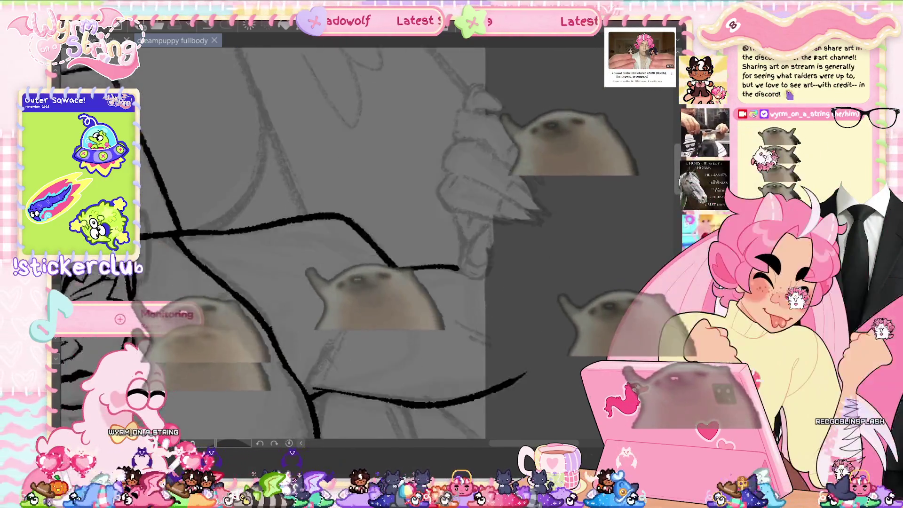
scroll(320, 236, up, 1)
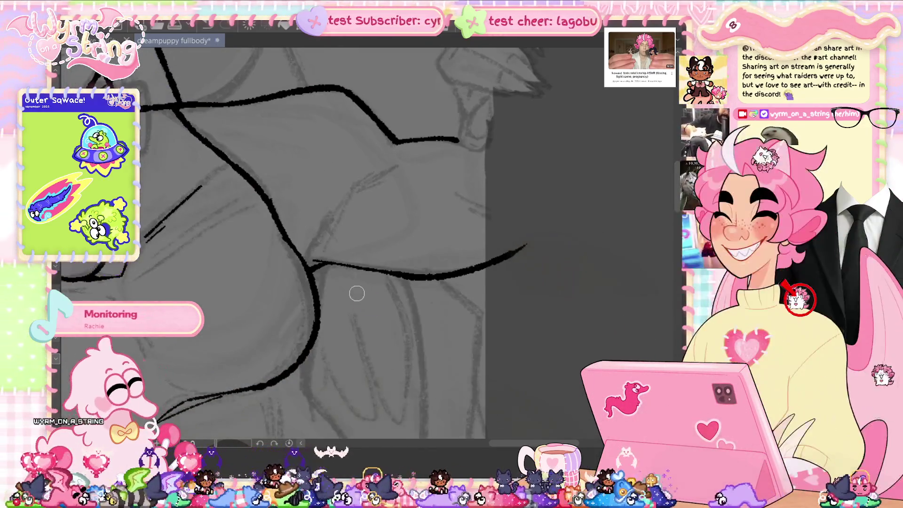
scroll(358, 294, down, 5)
scroll(300, 269, up, 5)
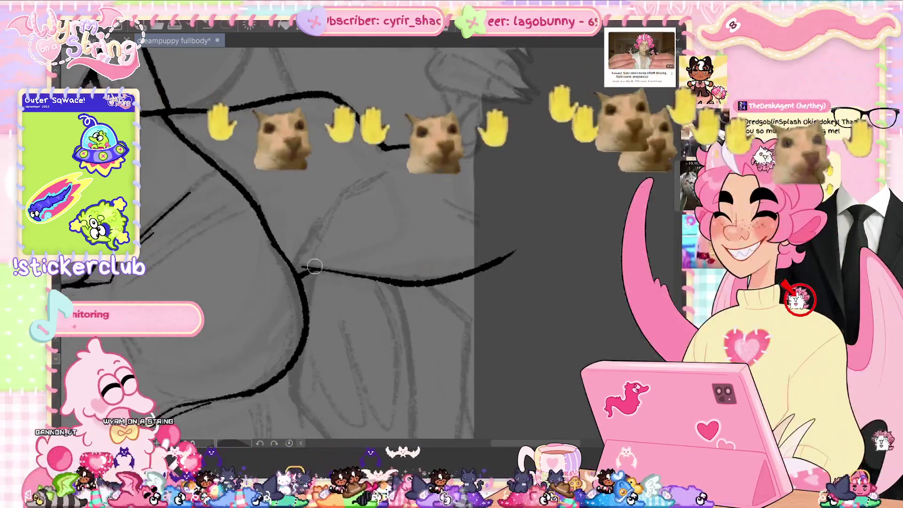
mouse_move(334, 272)
mouse_down()
mouse_move(297, 269)
mouse_move(323, 218)
mouse_move(295, 262)
mouse_up()
key(ctrl+z)
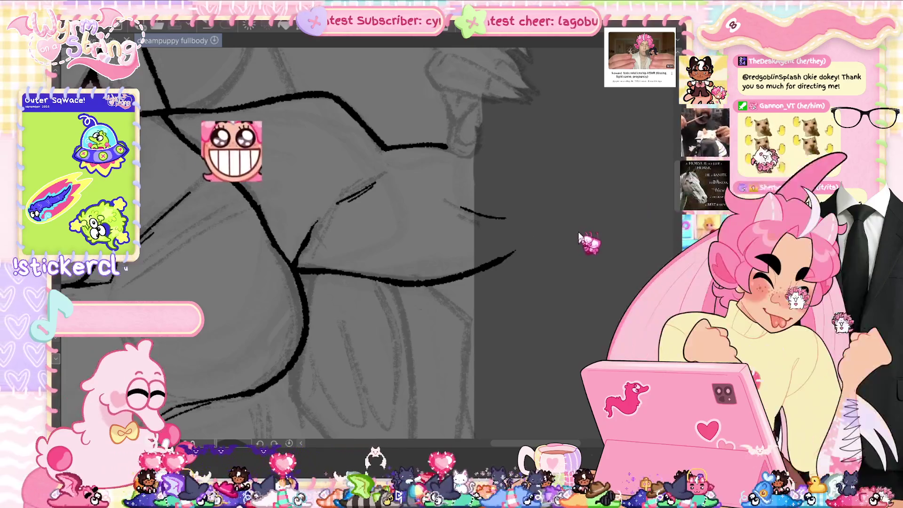
key(ctrl+s)
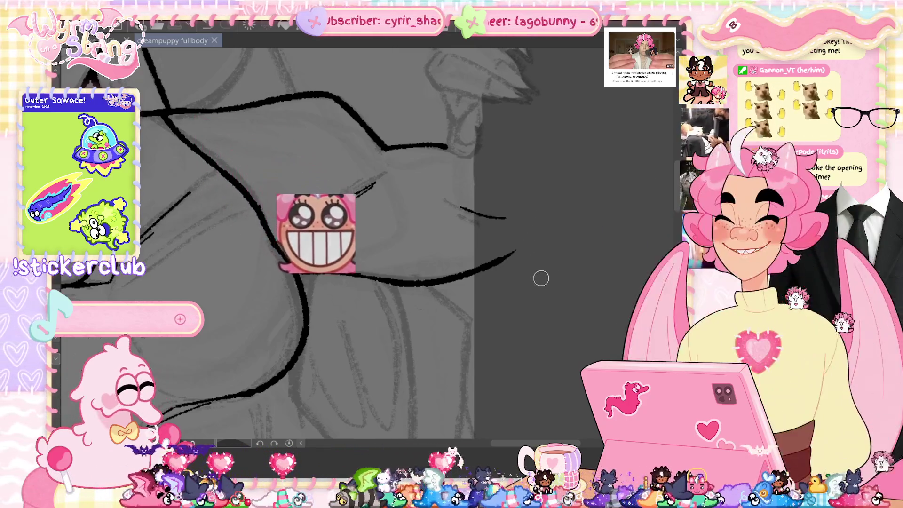
Ink a line down from under the chest and retry the waist line.
scroll(541, 278, up, 5)
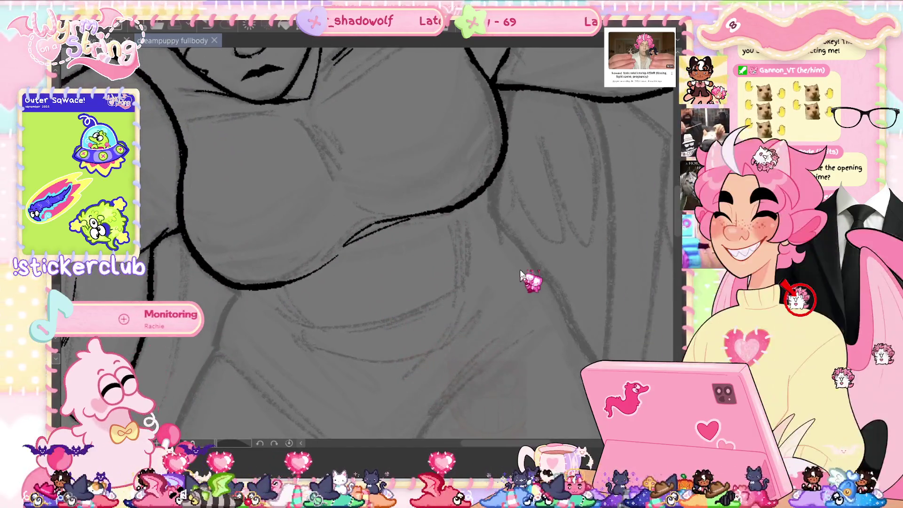
drag(509, 293, 546, 166)
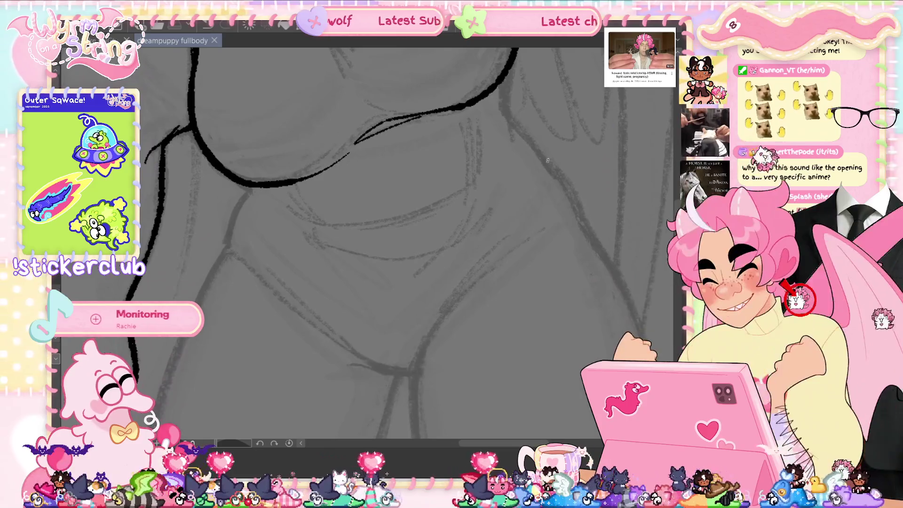
mouse_move(513, 72)
mouse_down()
mouse_move(510, 124)
mouse_move(548, 162)
mouse_up()
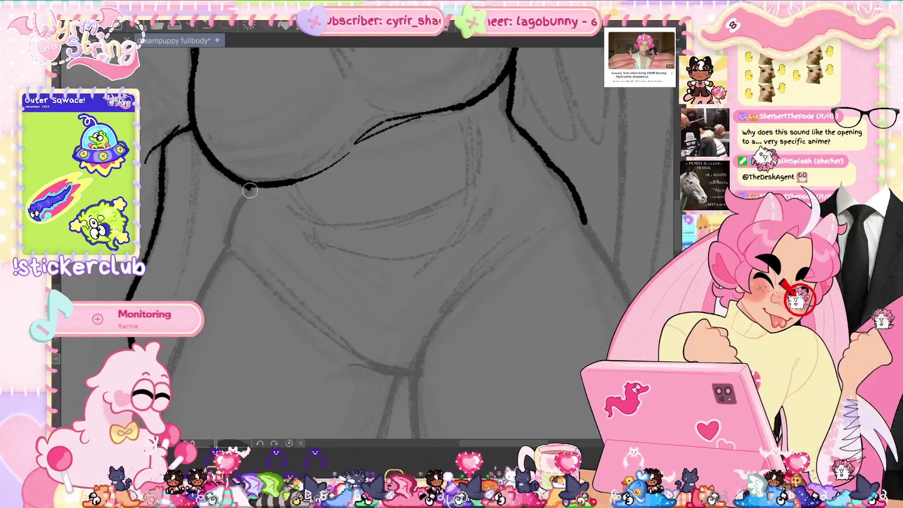
mouse_move(249, 186)
mouse_down()
mouse_move(226, 225)
mouse_move(251, 192)
mouse_up()
key(ctrl+z)
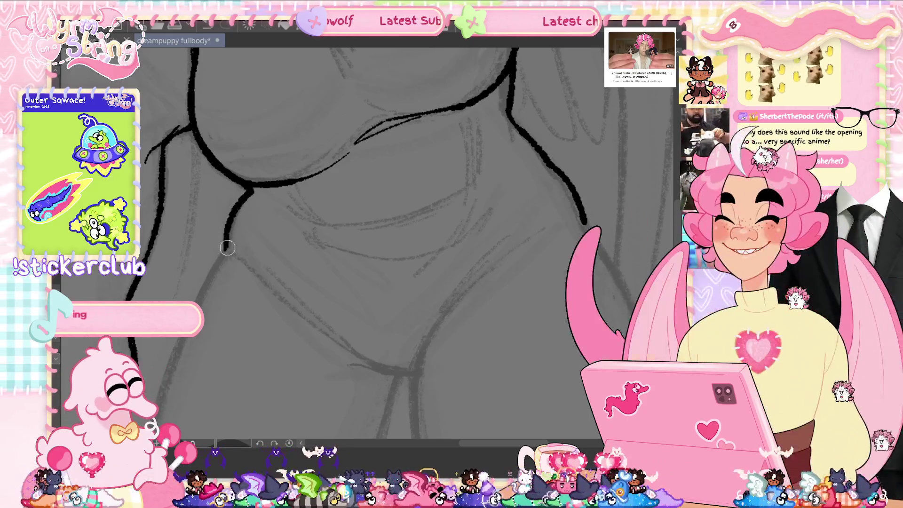
drag(560, 220, 504, 137)
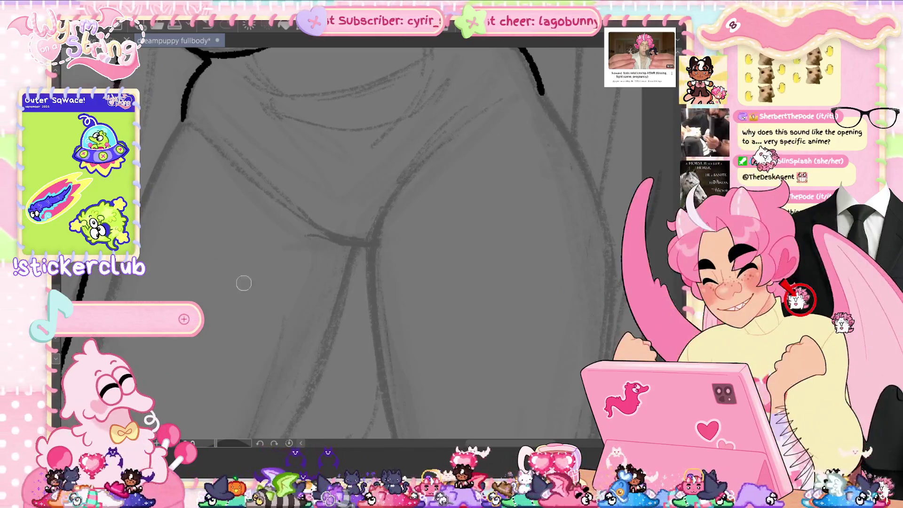
Ink the forearm's outer line down to the hand and its inner line to the wrist.
scroll(269, 348, down, 5)
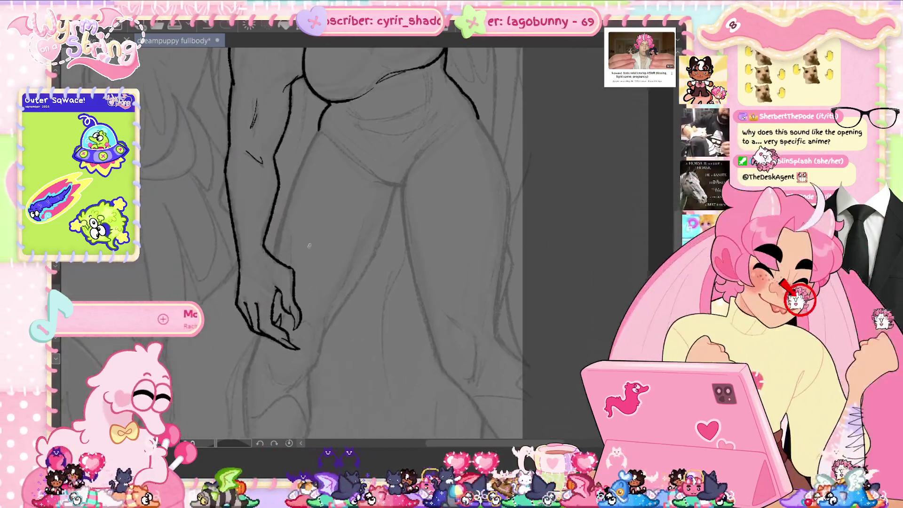
drag(309, 245, 335, 249)
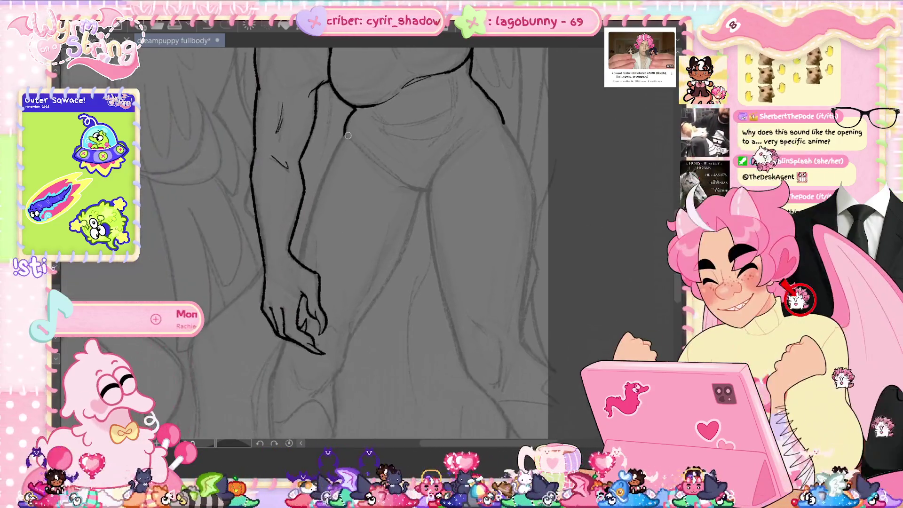
drag(344, 136, 302, 243)
key(ctrl+z)
mouse_move(355, 109)
mouse_down()
mouse_move(330, 156)
mouse_move(303, 257)
mouse_up()
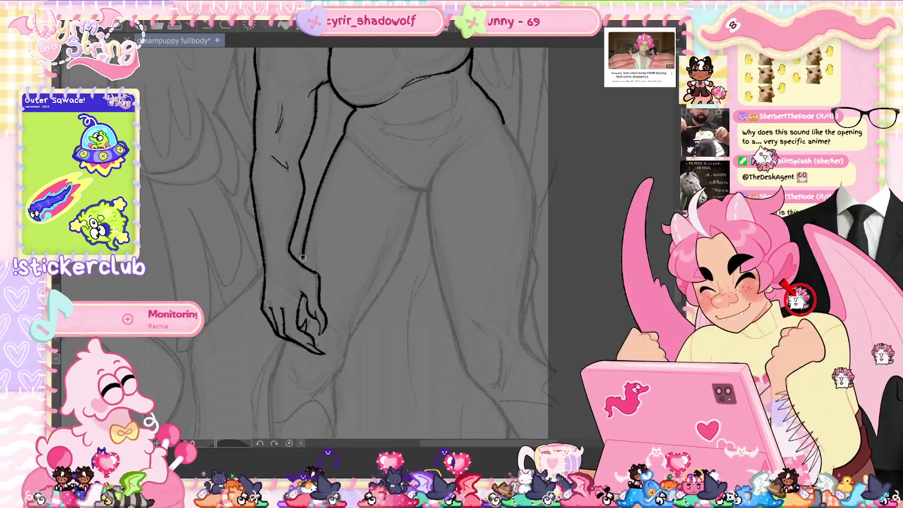
scroll(307, 254, up, 2)
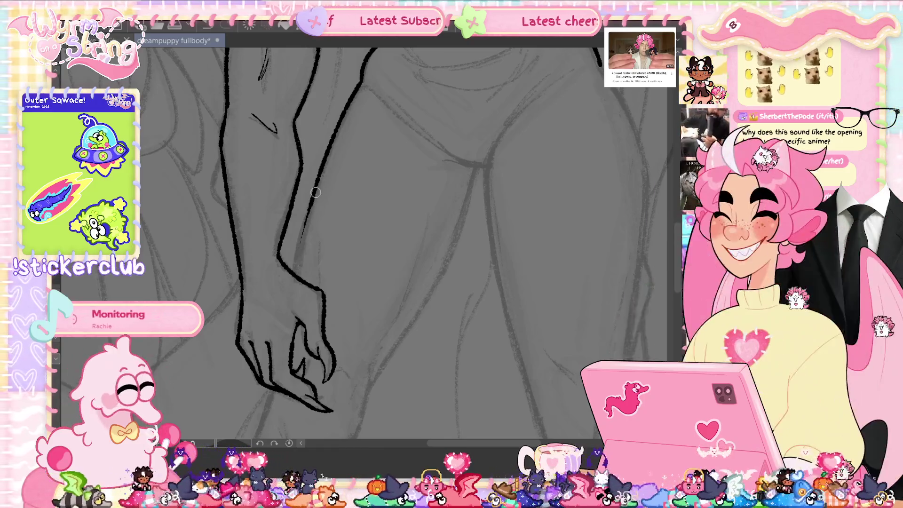
drag(309, 206, 295, 276)
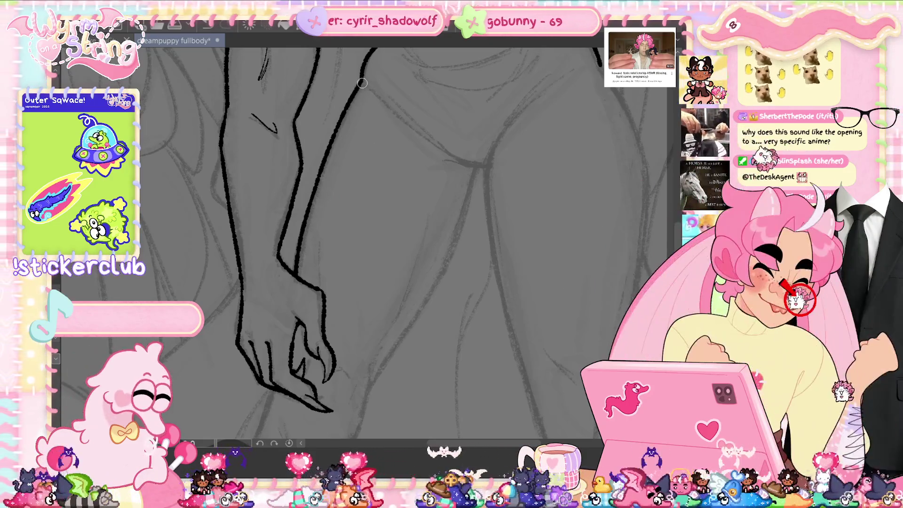
mouse_move(402, 302)
mouse_down()
mouse_move(402, 195)
mouse_move(413, 166)
mouse_move(404, 75)
mouse_move(419, 20)
mouse_up()
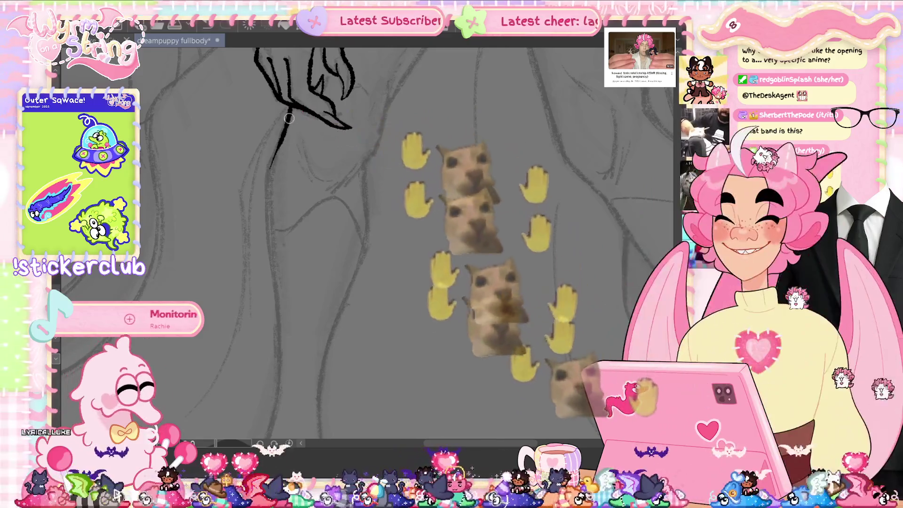
Start the leg's left contour below the hand, retrying the overlong stroke.
drag(287, 123, 268, 209)
drag(336, 283, 332, 207)
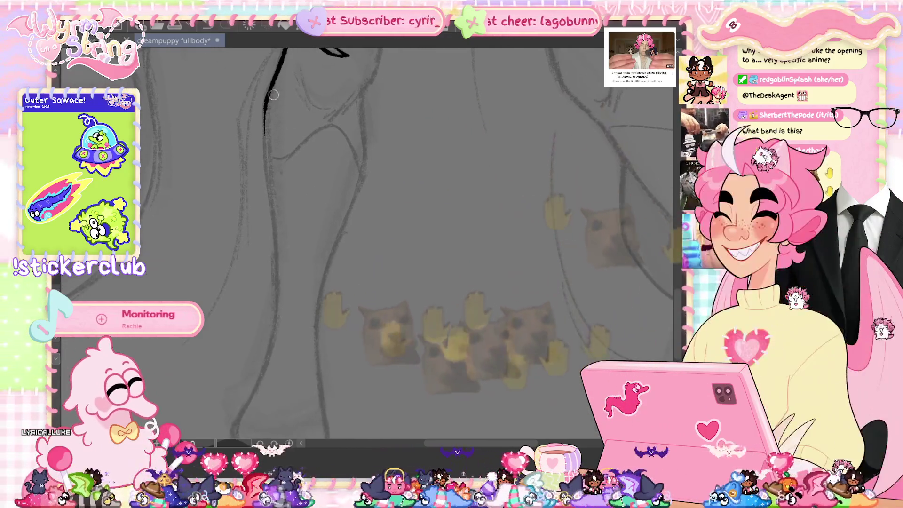
drag(266, 134, 280, 306)
key(ctrl+z)
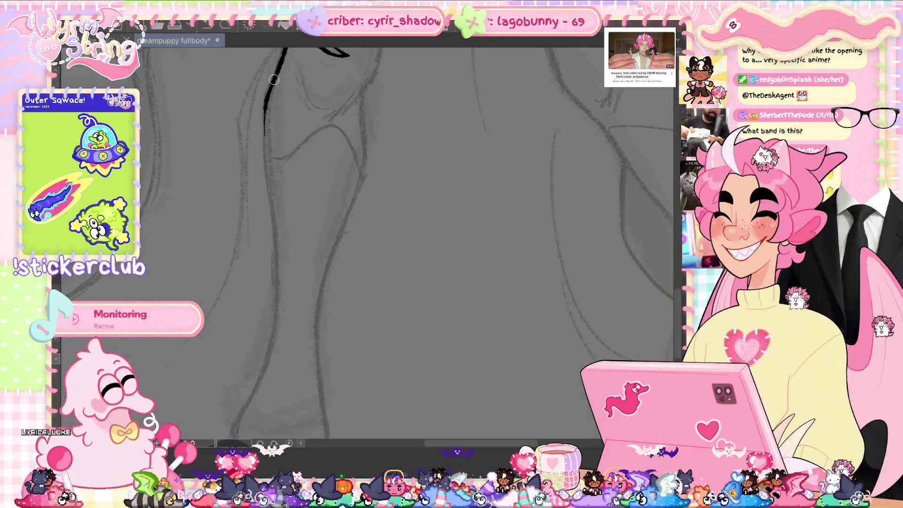
drag(276, 265, 273, 350)
drag(285, 283, 294, 175)
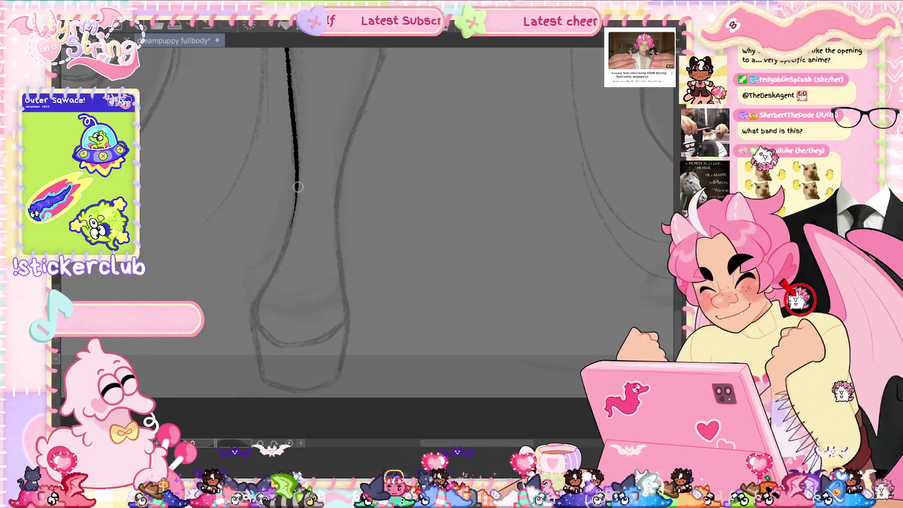
Carry the left leg line down to the foot and save the drawing.
mouse_move(296, 192)
mouse_down()
mouse_move(255, 295)
mouse_move(254, 325)
mouse_up()
key(ctrl+z)
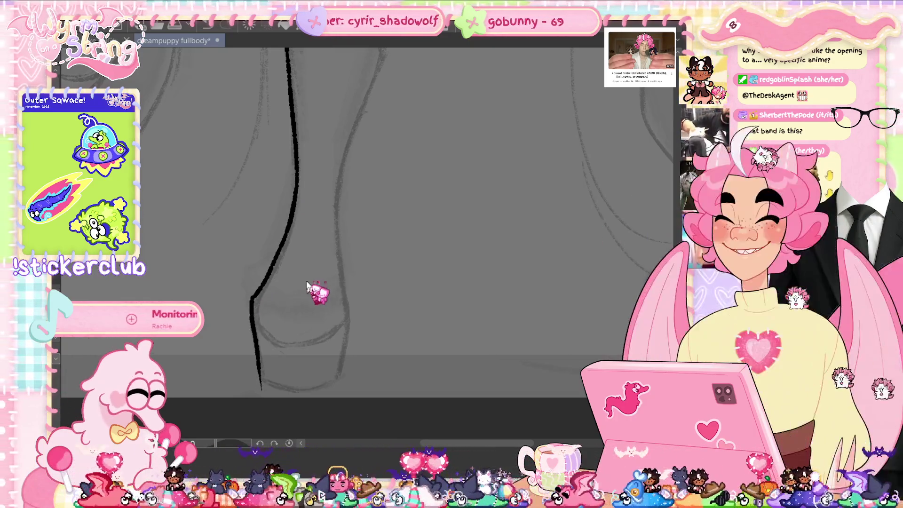
key(ctrl+z)
key(ctrl+z)
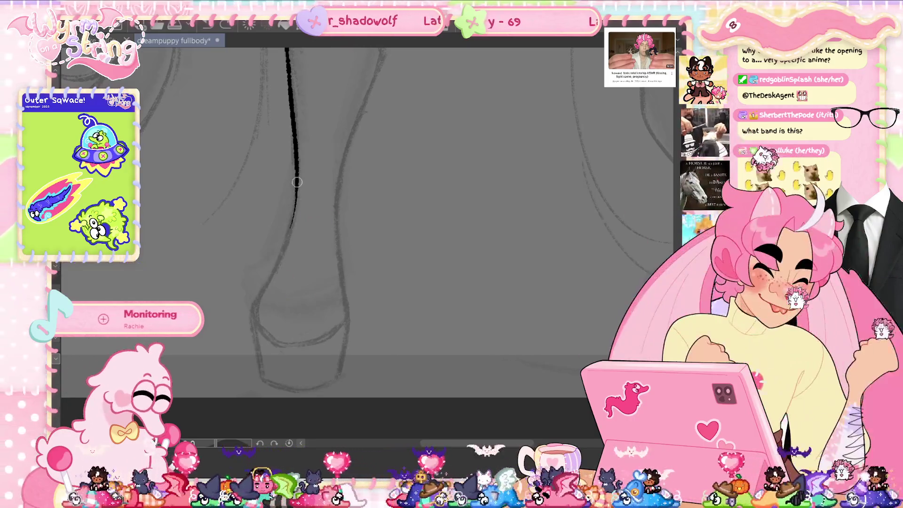
drag(253, 319, 260, 375)
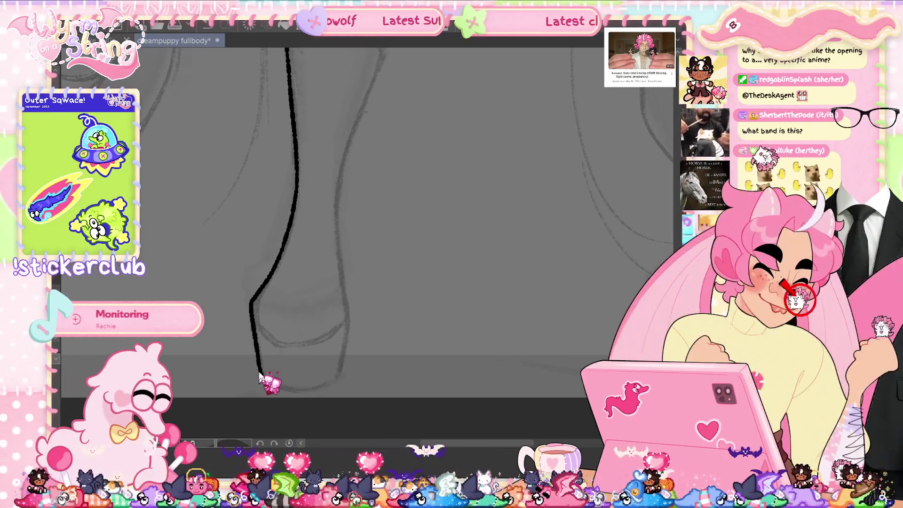
key(ctrl+s)
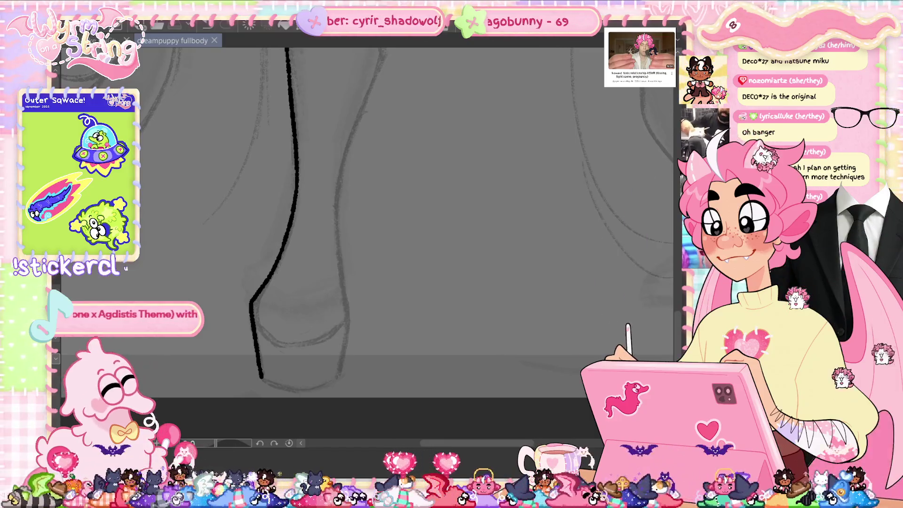
scroll(677, 332, up, 1)
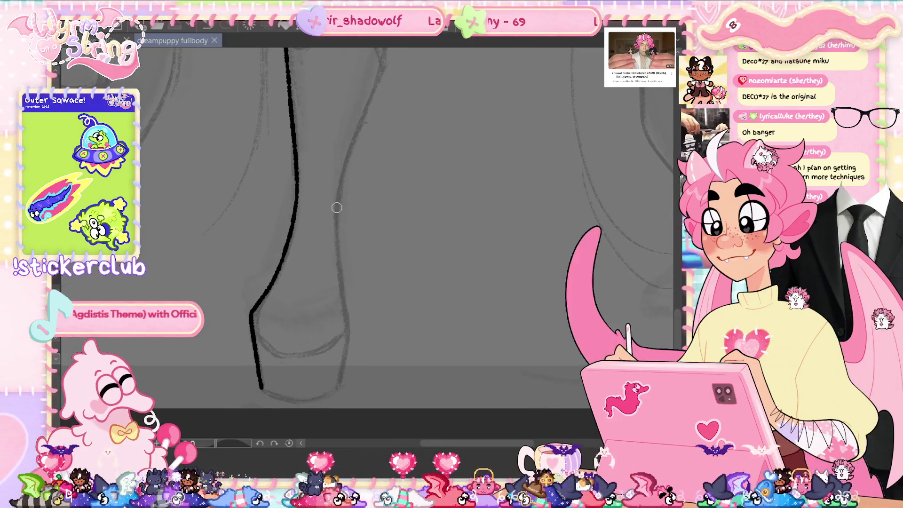
Redraw the right leg line slightly lower and extend it downward, dropping the joining stroke.
key(ctrl+z)
drag(335, 218, 346, 305)
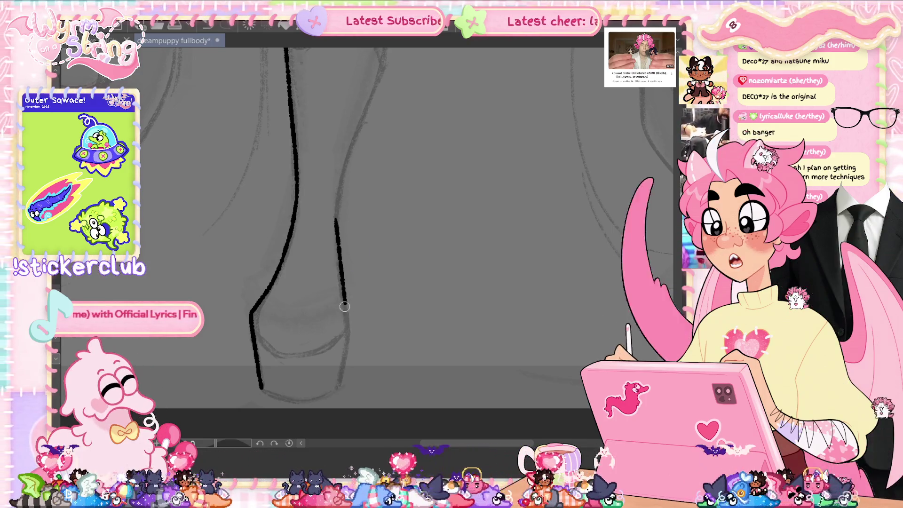
drag(344, 305, 337, 390)
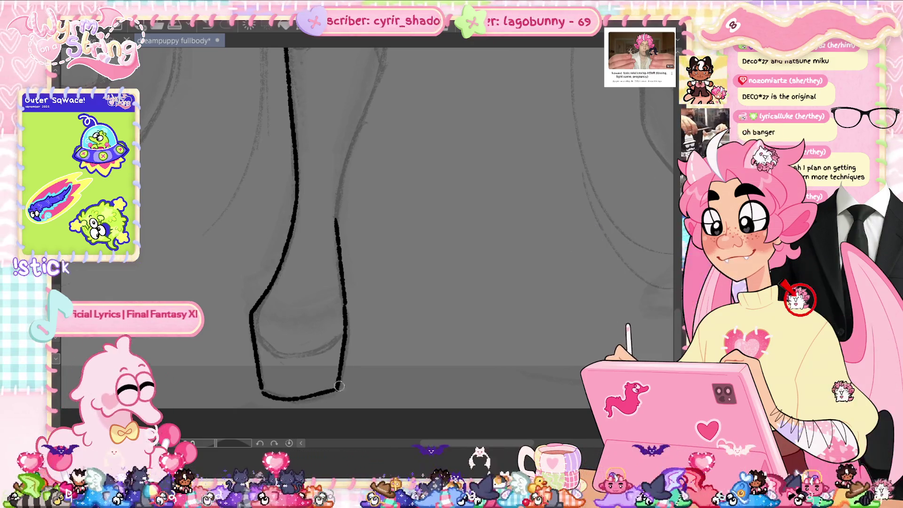
key(ctrl+z)
key(ctrl+y)
key(ctrl+z)
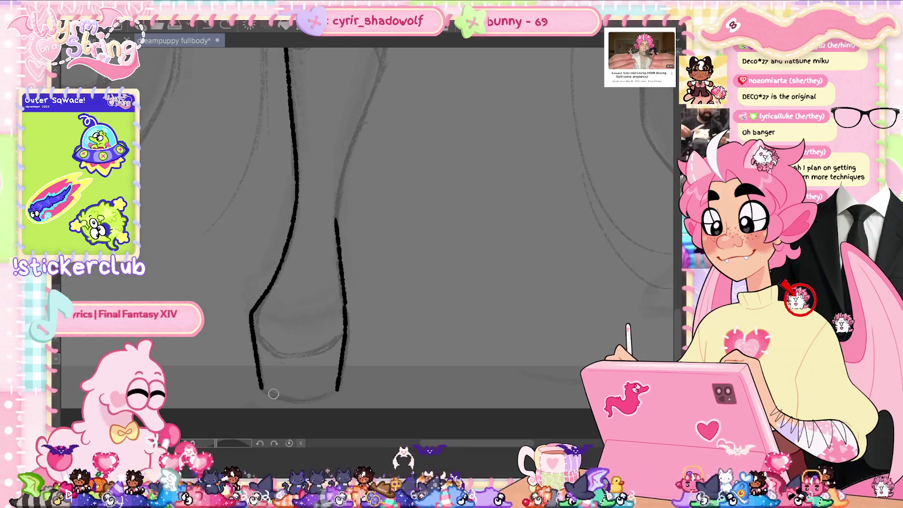
Ink the boot: foot bottom, crease, inner lines, horizontal band and sole edge.
drag(295, 401, 336, 385)
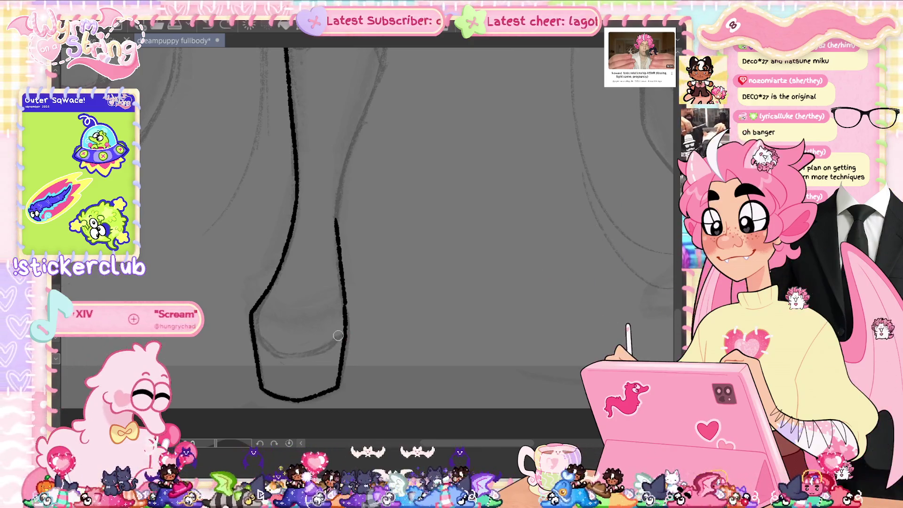
drag(340, 334, 292, 351)
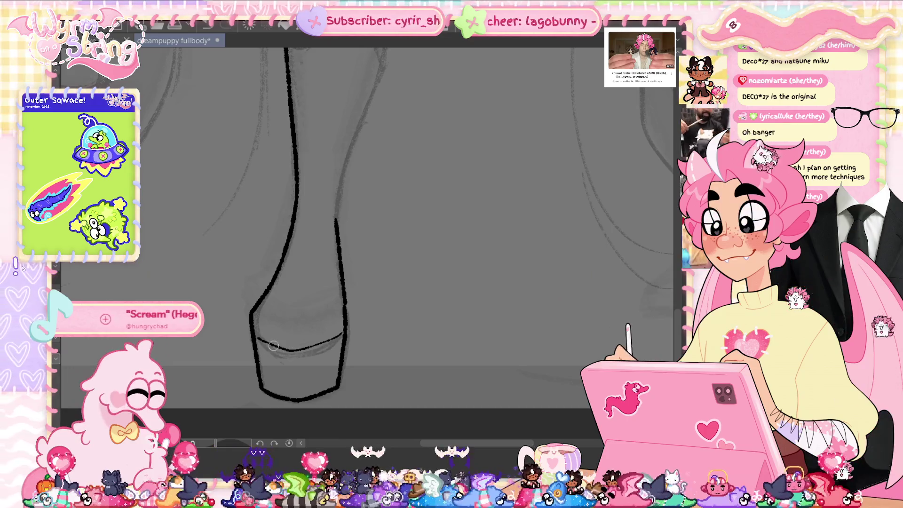
drag(262, 349, 277, 389)
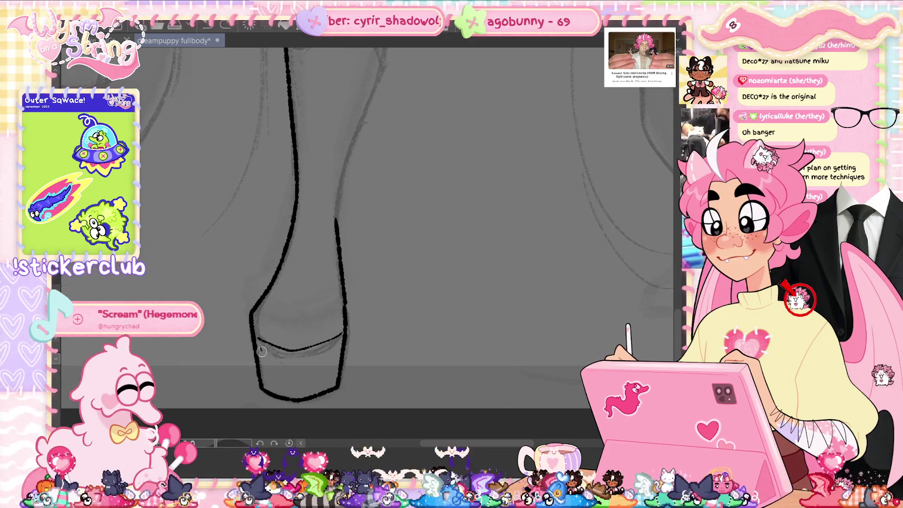
drag(261, 348, 272, 382)
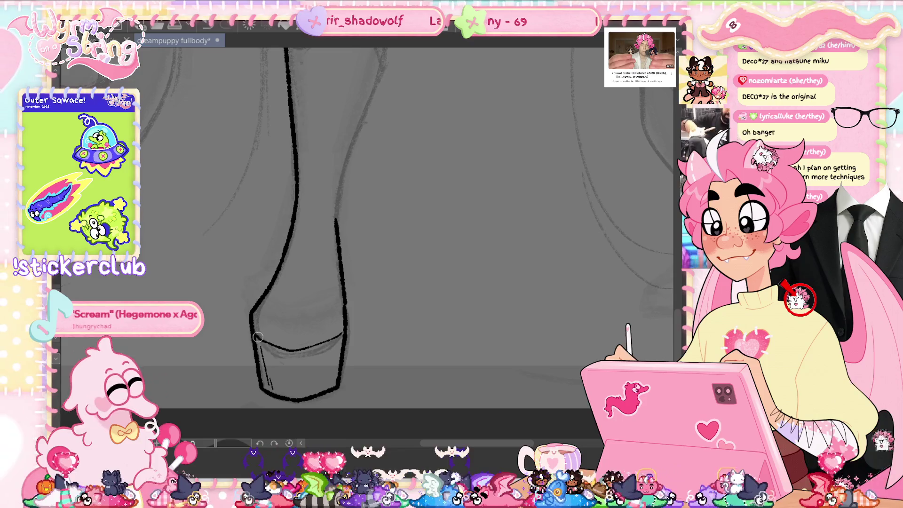
mouse_move(290, 301)
mouse_down()
mouse_move(328, 304)
mouse_move(315, 303)
mouse_up()
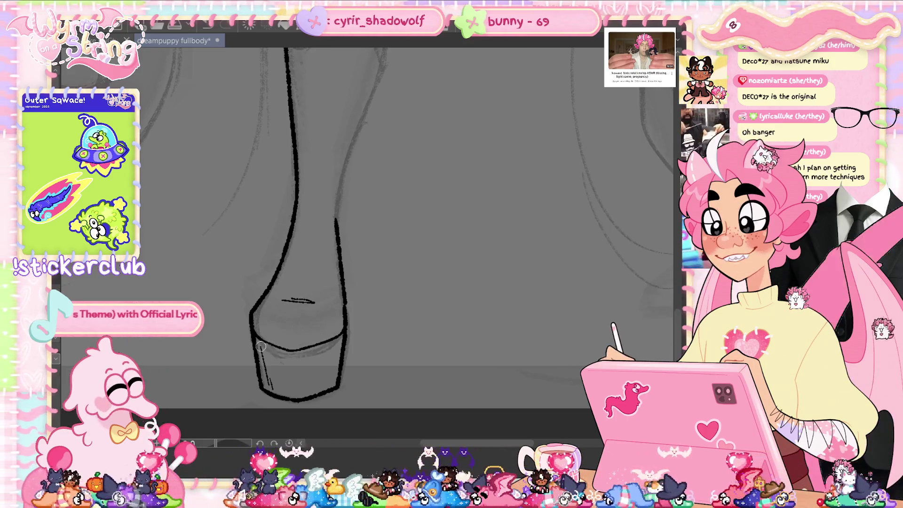
mouse_move(258, 348)
mouse_down()
mouse_move(306, 352)
mouse_move(346, 335)
mouse_up()
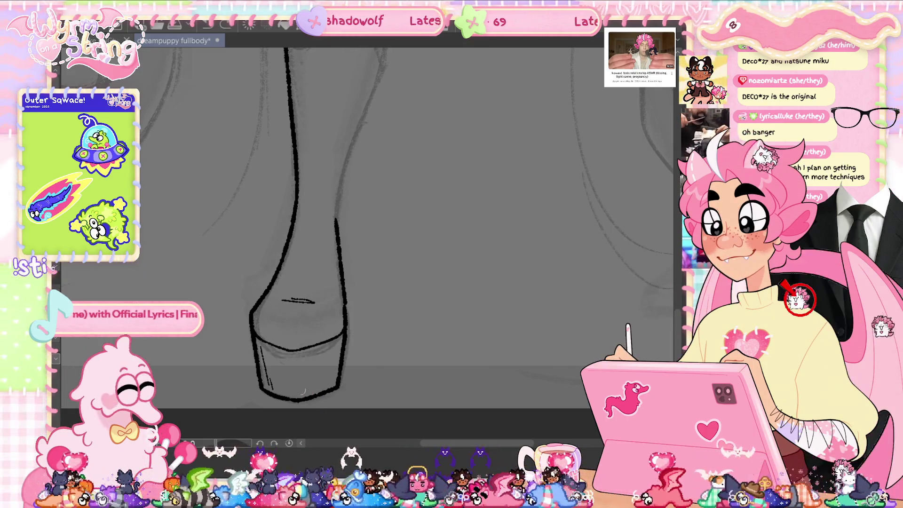
drag(266, 387, 295, 392)
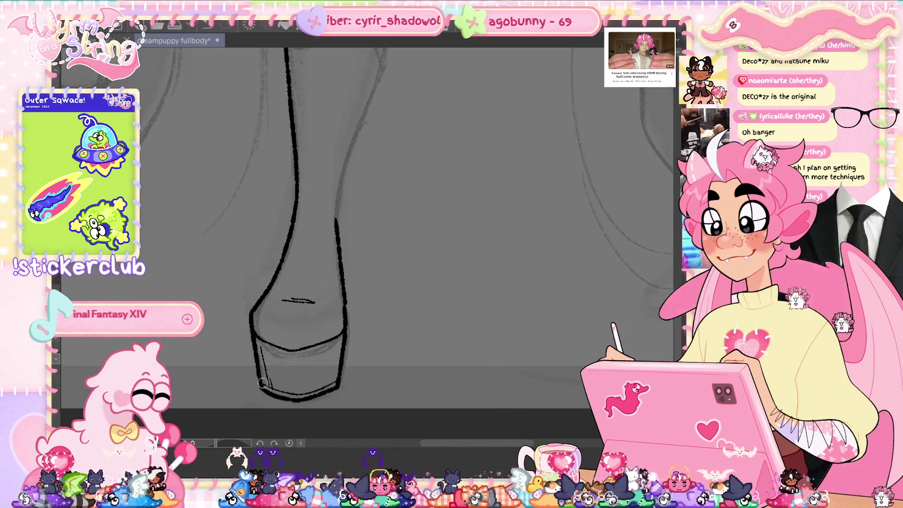
Extend the leg's right outline up the thigh.
mouse_move(335, 219)
mouse_down()
mouse_move(340, 200)
mouse_move(325, 341)
mouse_up()
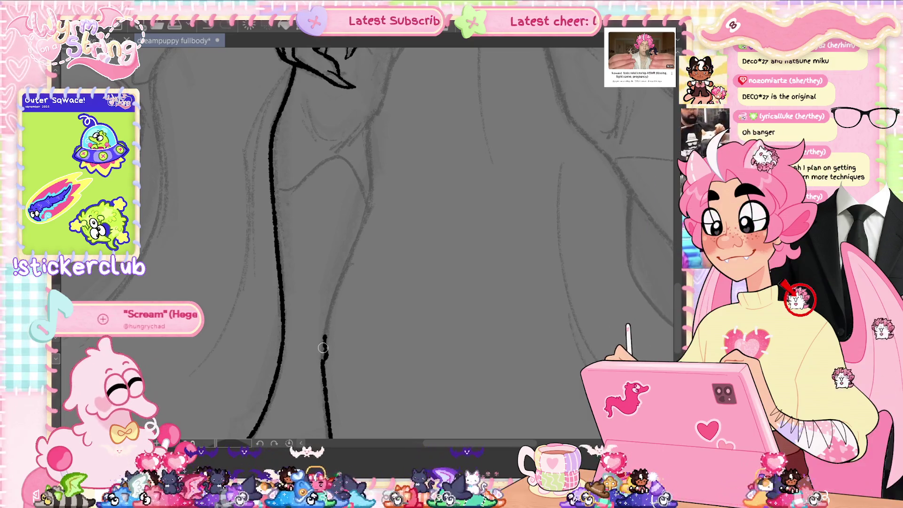
mouse_move(325, 345)
mouse_down()
mouse_move(370, 206)
mouse_move(367, 128)
mouse_up()
scroll(377, 223, up, 3)
Ink the leg outline below the hand, a short inner-thigh stroke and a joining line, then save.
scroll(377, 222, up, 2)
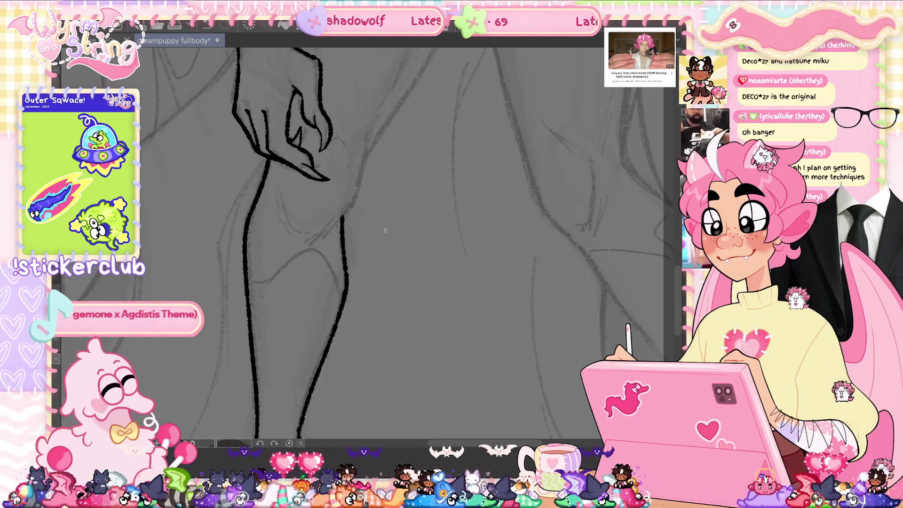
scroll(329, 282, up, 3)
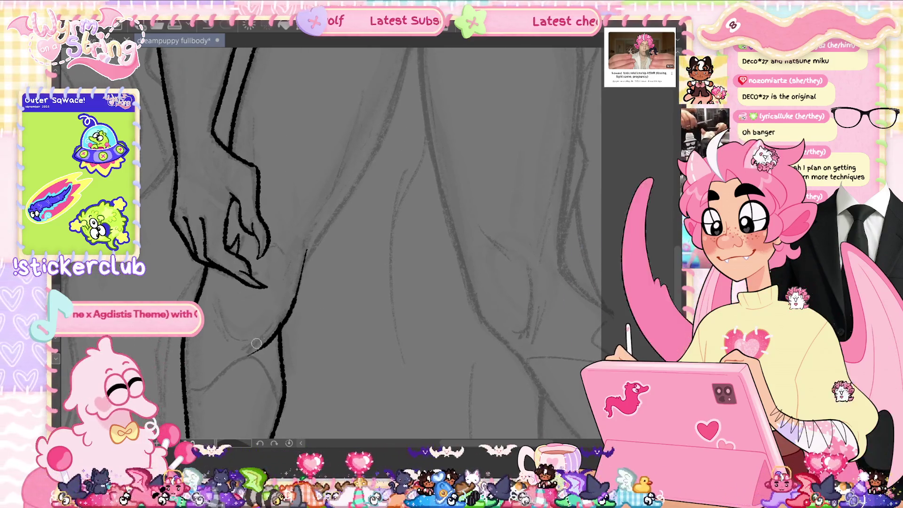
drag(291, 311, 247, 353)
drag(219, 304, 238, 348)
key(ctrl+z)
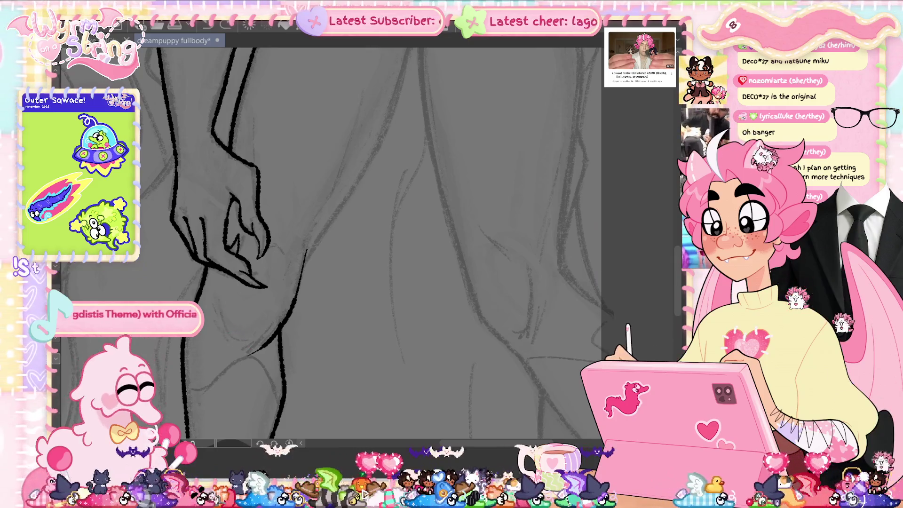
drag(219, 301, 232, 341)
key(ctrl+z)
drag(218, 299, 231, 344)
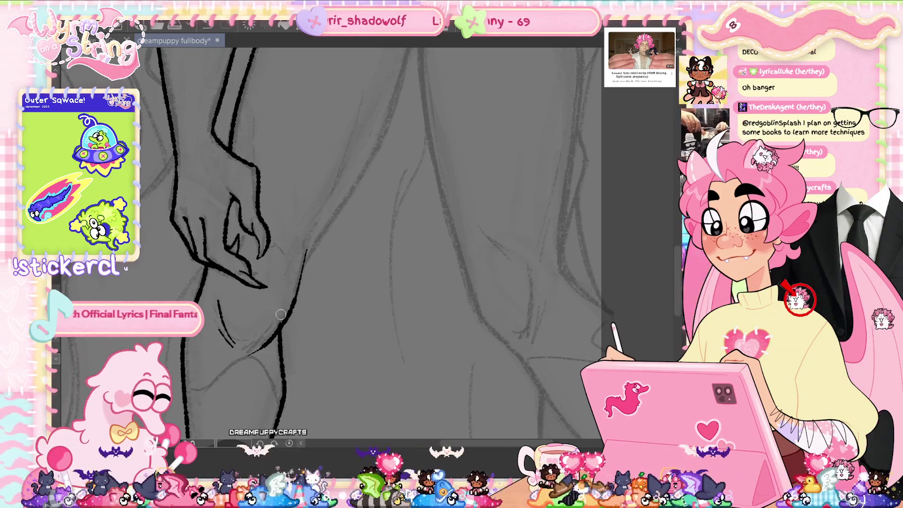
drag(249, 355, 281, 322)
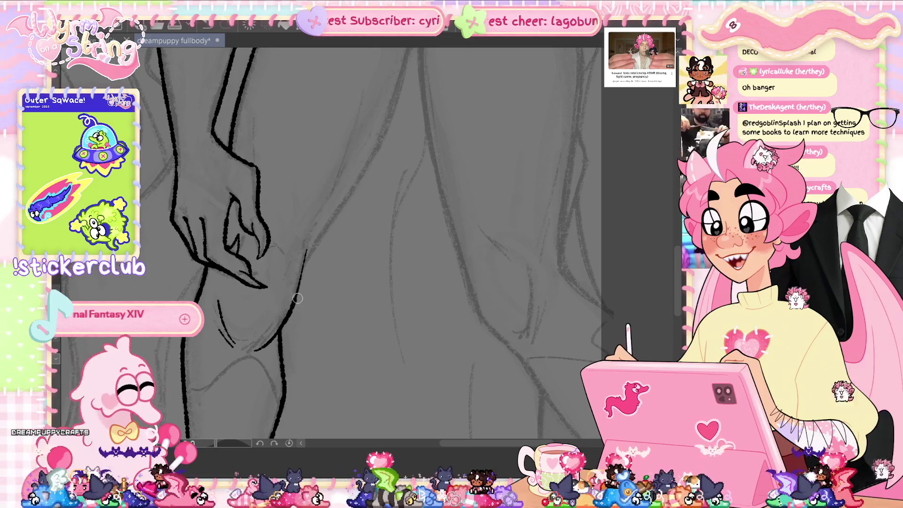
key(ctrl+s)
Draw a long inner-thigh line down from the crotch and save.
mouse_move(297, 301)
mouse_down()
mouse_move(341, 242)
mouse_move(351, 197)
mouse_move(362, 198)
mouse_move(358, 160)
mouse_move(282, 348)
mouse_up()
key(ctrl+z)
drag(357, 148, 321, 247)
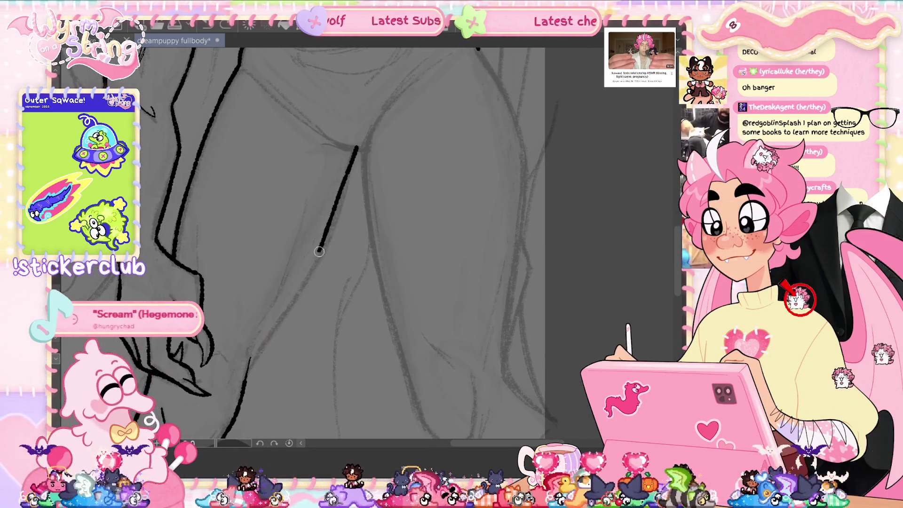
key(ctrl+z)
mouse_move(356, 149)
mouse_down()
mouse_move(290, 312)
mouse_move(253, 371)
mouse_up()
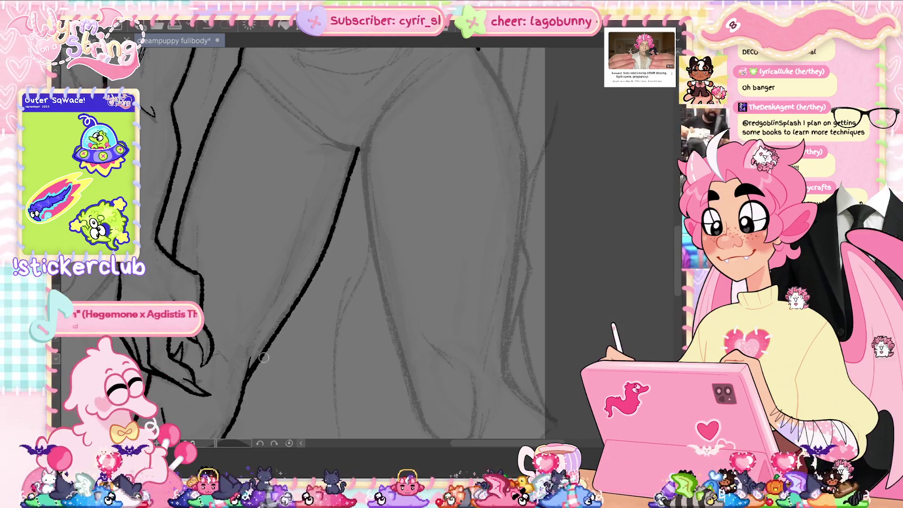
drag(246, 381, 240, 268)
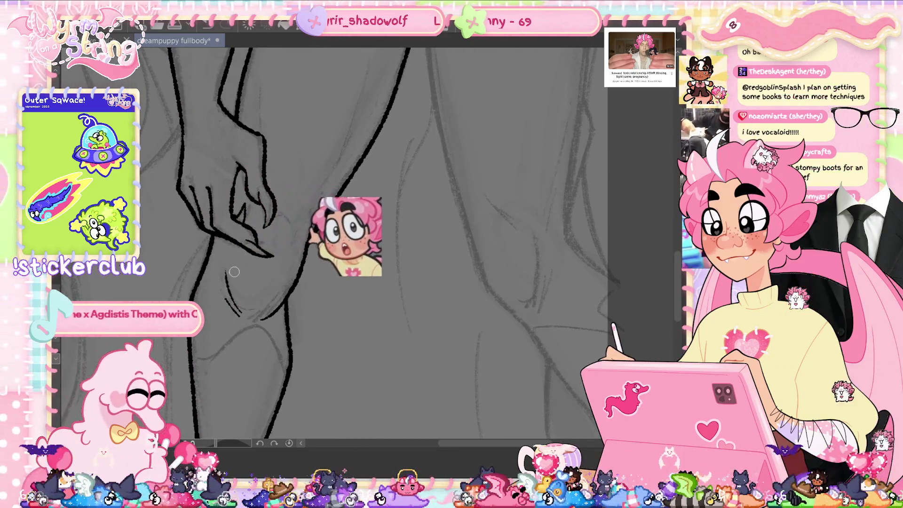
key(ctrl+s)
Add a short stroke from the line's peak and extend the inner-leg line, then save.
scroll(385, 235, up, 3)
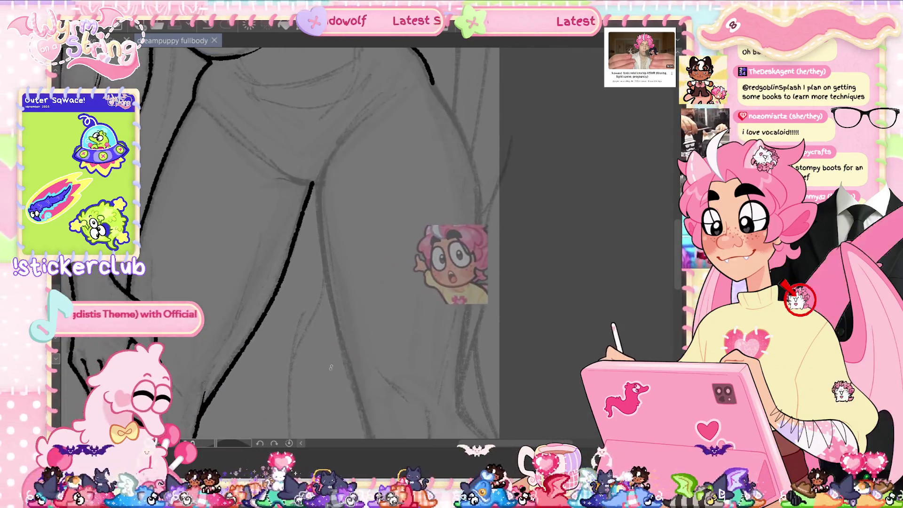
scroll(385, 235, down, 2)
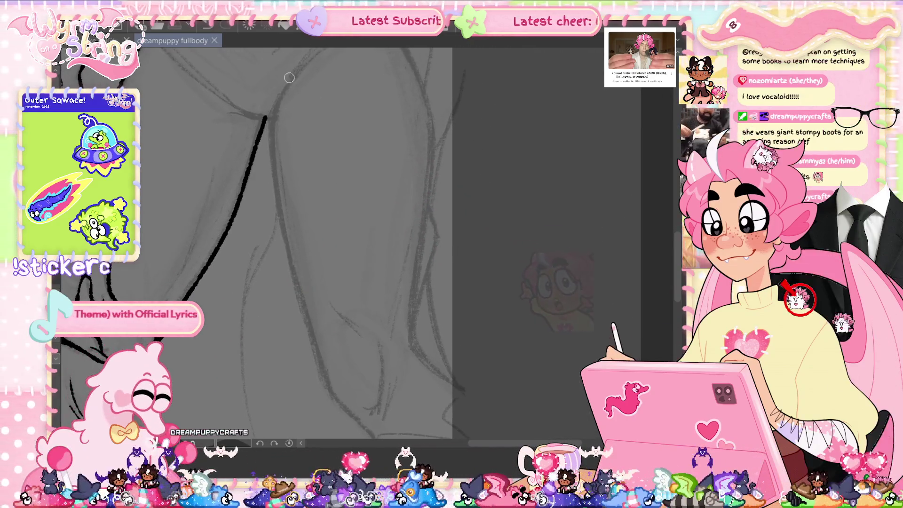
drag(272, 116, 309, 338)
mouse_move(330, 381)
mouse_down()
mouse_move(257, 235)
mouse_move(307, 300)
mouse_up()
key(ctrl+z)
key(ctrl+z)
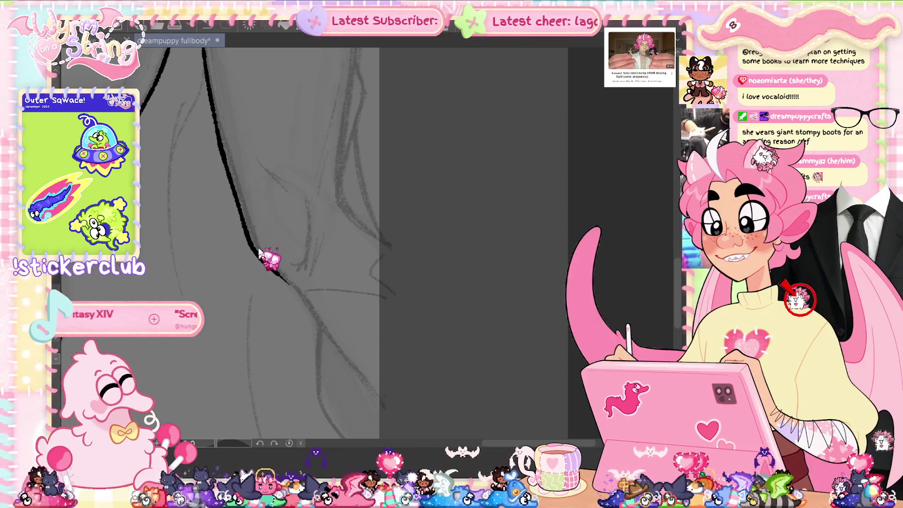
key(ctrl+s)
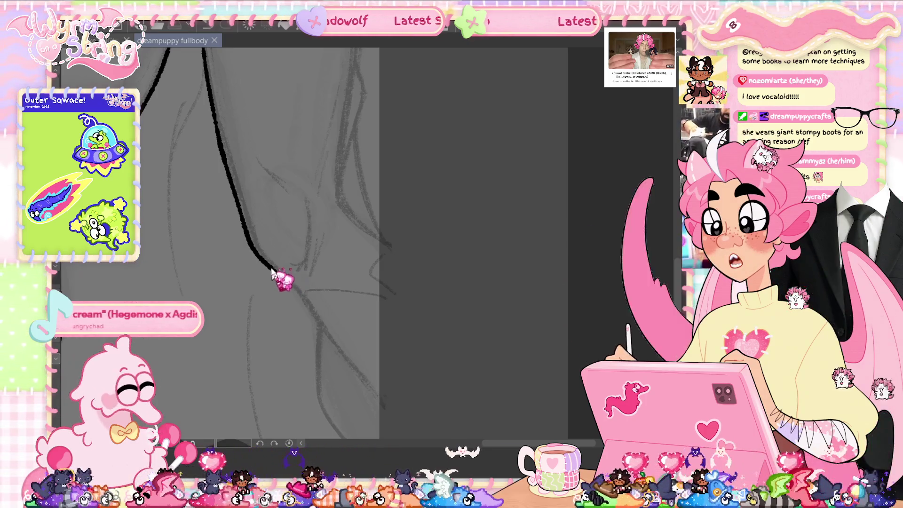
Extend the inner-leg line toward the knee and add thin contour strokes on the thigh.
drag(282, 278, 298, 295)
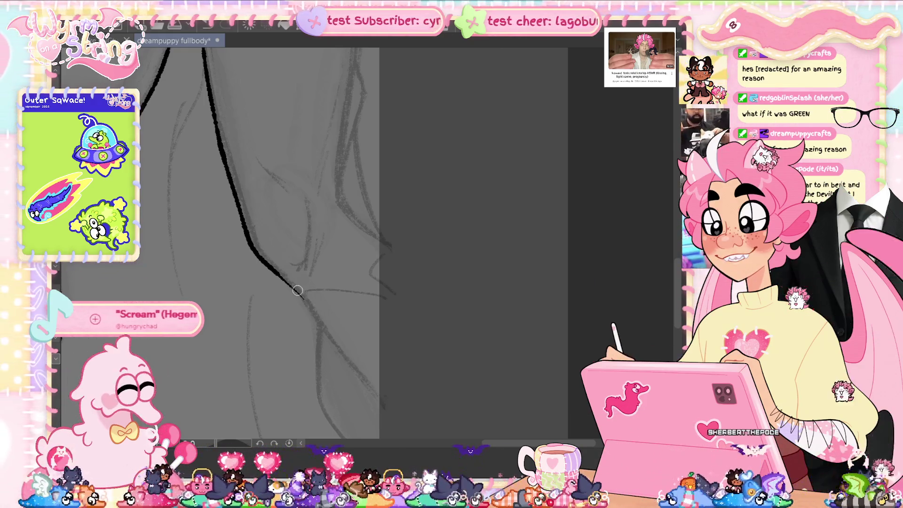
drag(282, 270, 414, 428)
key(ctrl+z)
drag(266, 266, 347, 360)
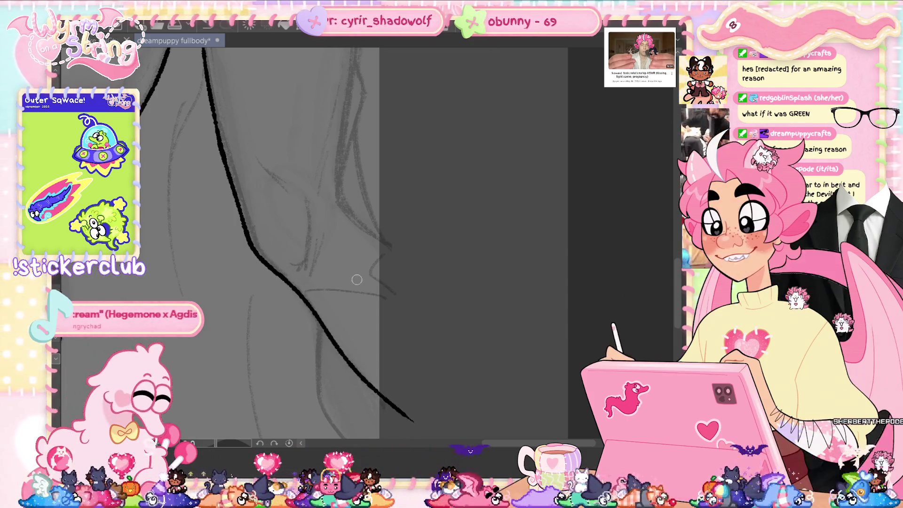
mouse_move(305, 264)
mouse_down()
mouse_move(313, 204)
mouse_move(307, 262)
mouse_move(468, 282)
mouse_move(459, 316)
mouse_up()
drag(469, 273, 469, 303)
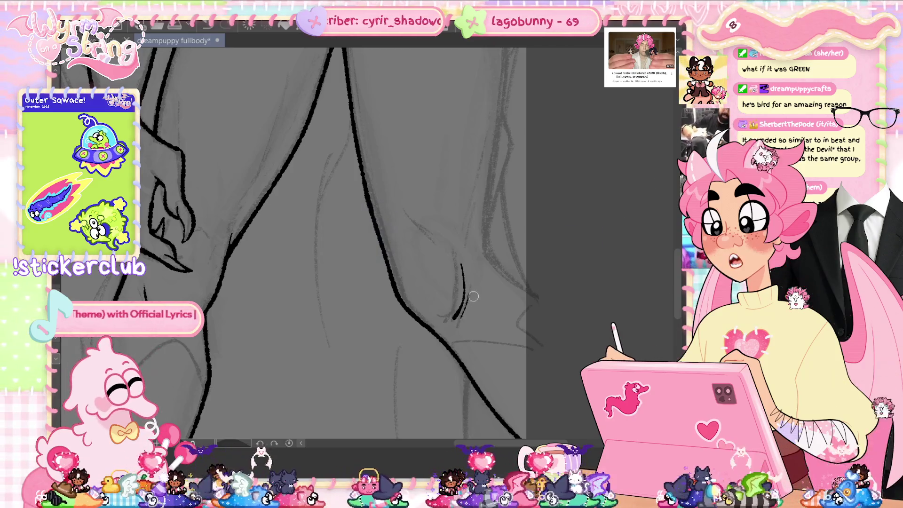
Ink a short diagonal contour and a longer stroke down the leg, saving after each.
drag(405, 212, 437, 237)
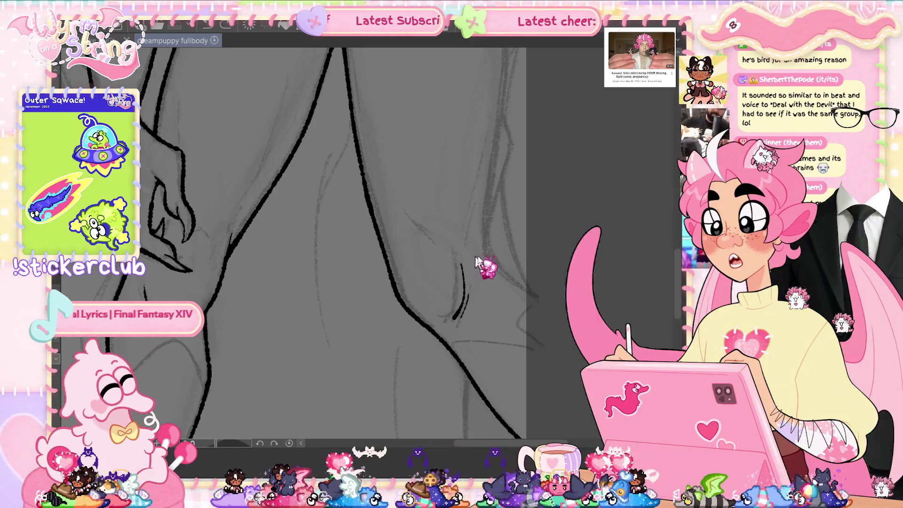
key(ctrl+s)
mouse_move(501, 258)
mouse_down()
mouse_move(421, 230)
mouse_move(461, 254)
mouse_up()
mouse_move(414, 221)
mouse_down()
mouse_move(465, 266)
mouse_move(551, 108)
mouse_move(605, 94)
mouse_move(590, 94)
mouse_up()
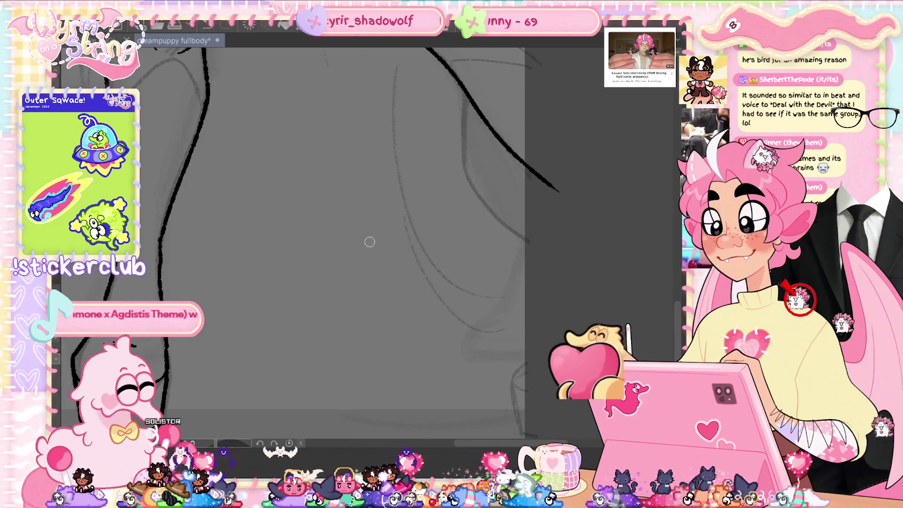
key(ctrl+s)
Move further along the legs and ink a line up the figure's right edge.
mouse_move(546, 214)
mouse_down()
mouse_move(530, 288)
mouse_move(508, 333)
mouse_move(528, 383)
mouse_up()
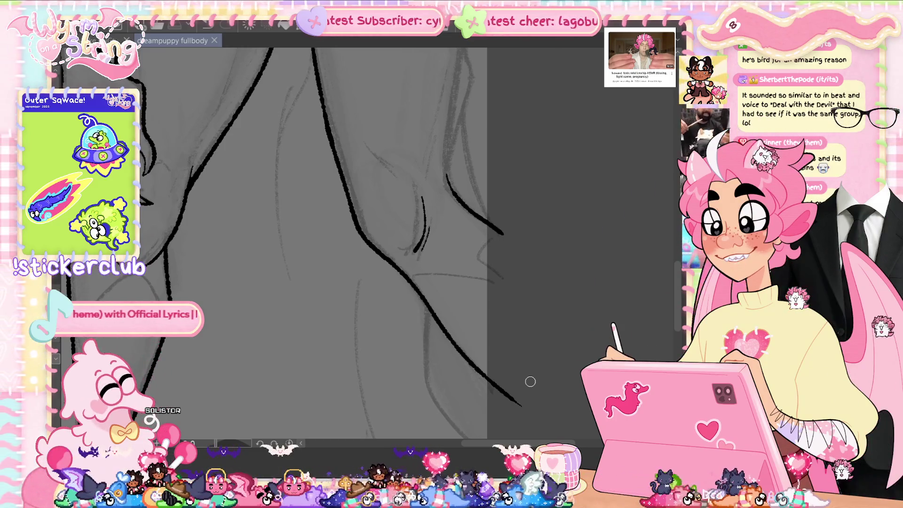
drag(517, 139, 477, 351)
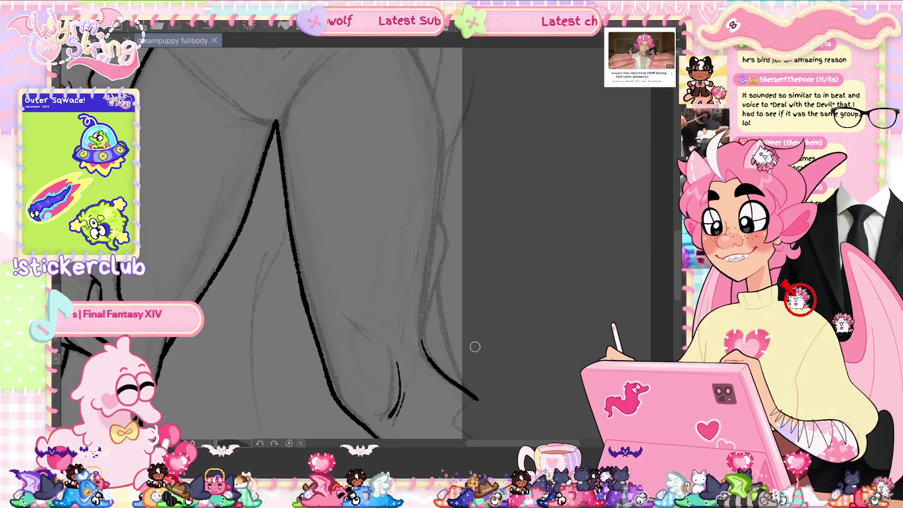
drag(425, 351, 441, 118)
Join the thigh line to the right leg outline and save.
scroll(398, 184, up, 3)
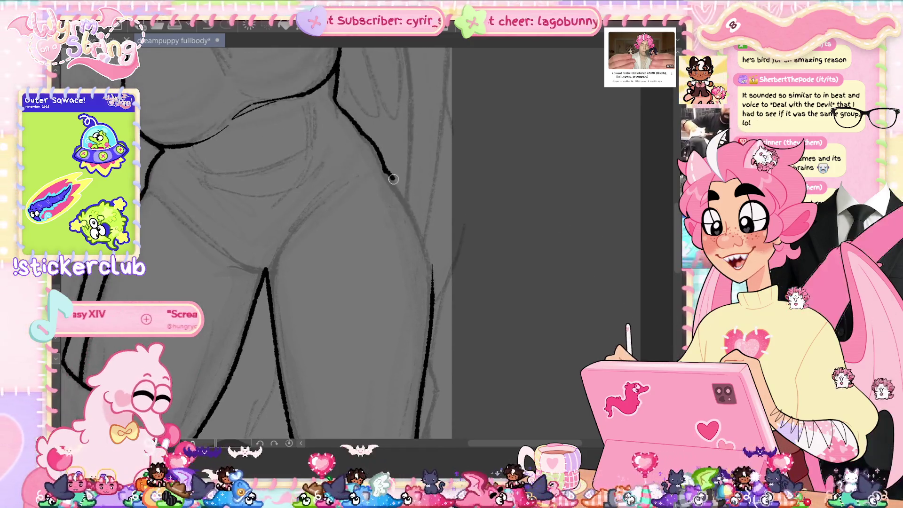
drag(391, 175, 432, 268)
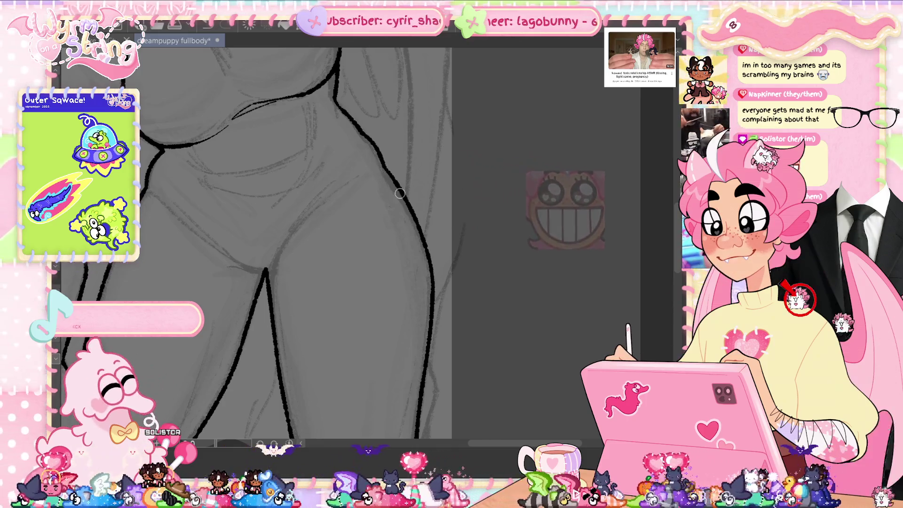
key(ctrl+s)
Ink a curve along the hip, redoing it as a shorter stroke, then save.
mouse_move(288, 272)
mouse_down()
mouse_move(318, 340)
mouse_move(268, 336)
mouse_up()
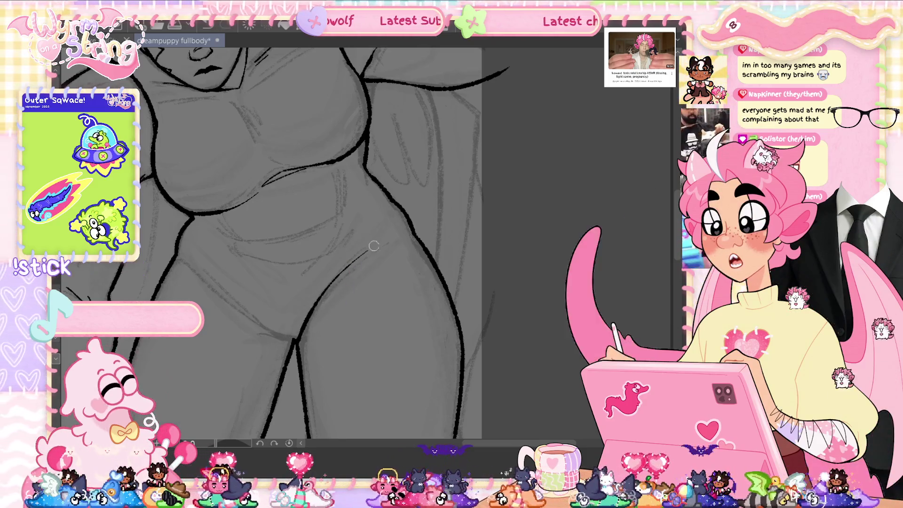
drag(295, 344, 378, 252)
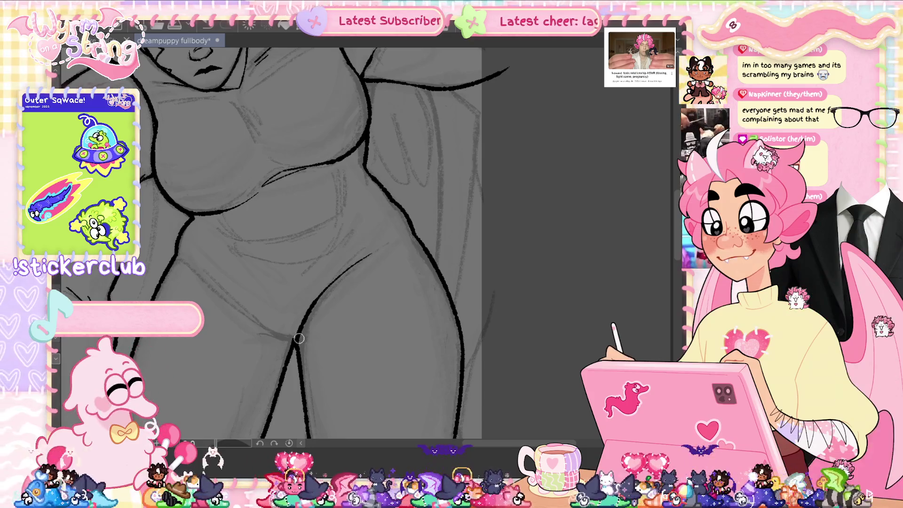
key(ctrl+z)
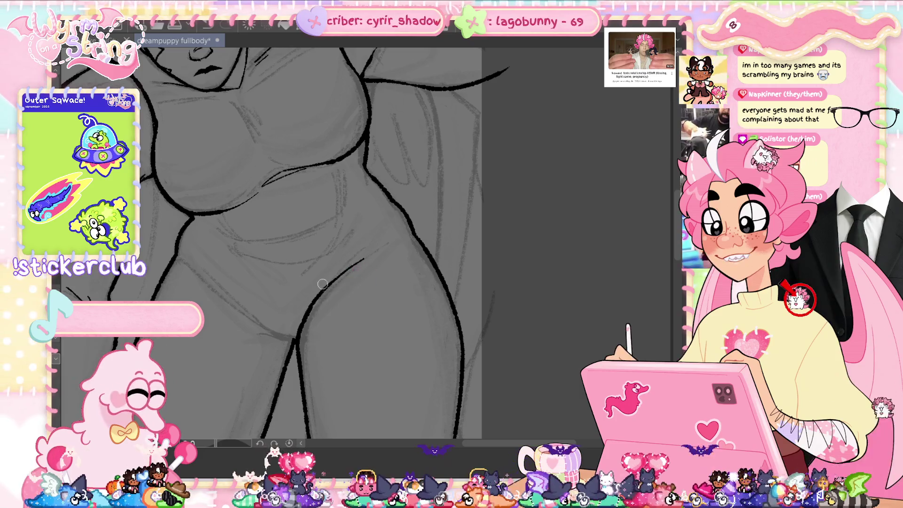
mouse_move(364, 247)
mouse_down()
mouse_move(350, 266)
mouse_move(367, 248)
mouse_up()
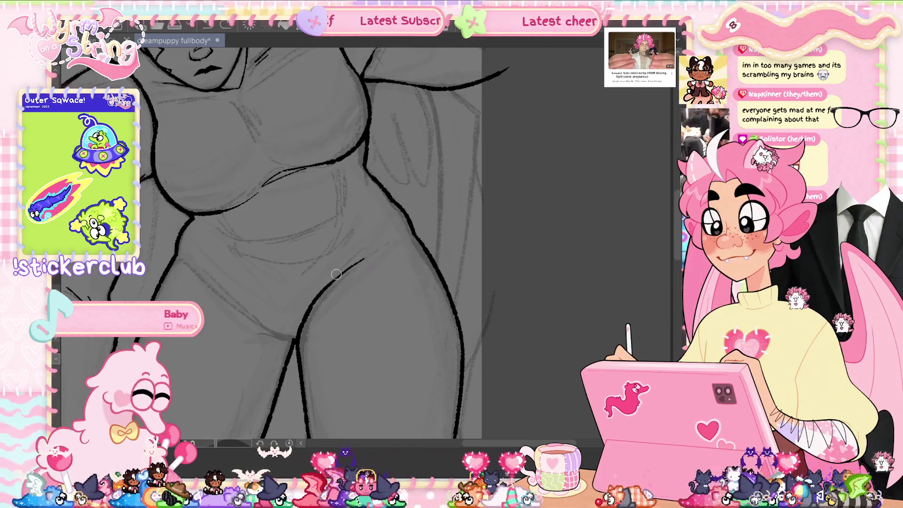
key(ctrl+z)
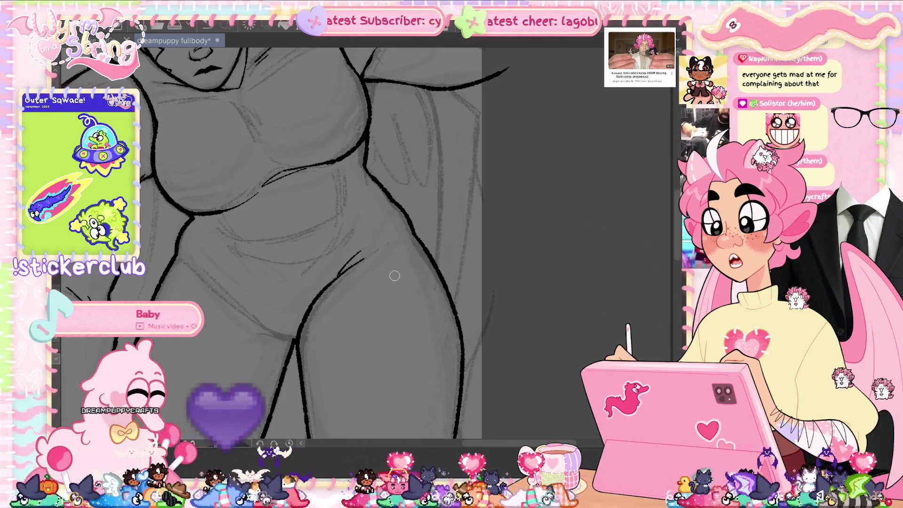
key(ctrl+s)
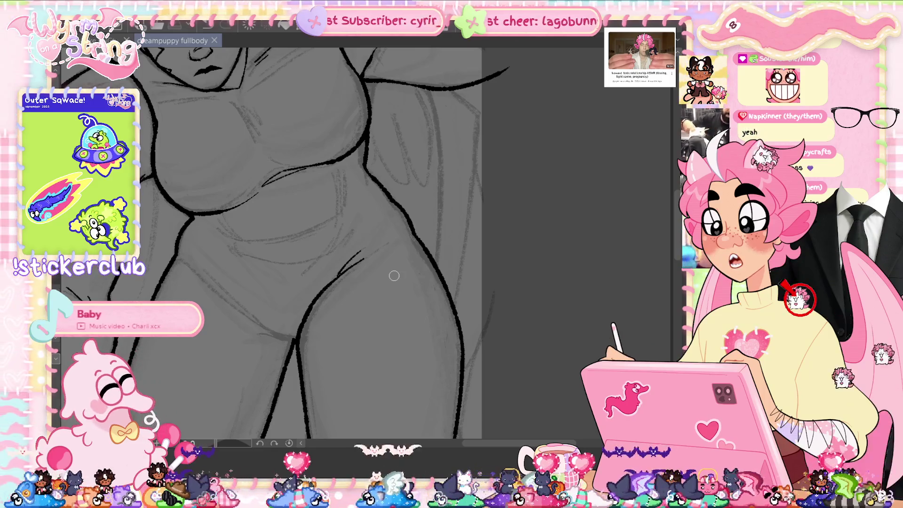
Zoom in and centre the torso, save, then bring the face and hips into view.
scroll(367, 126, up, 2)
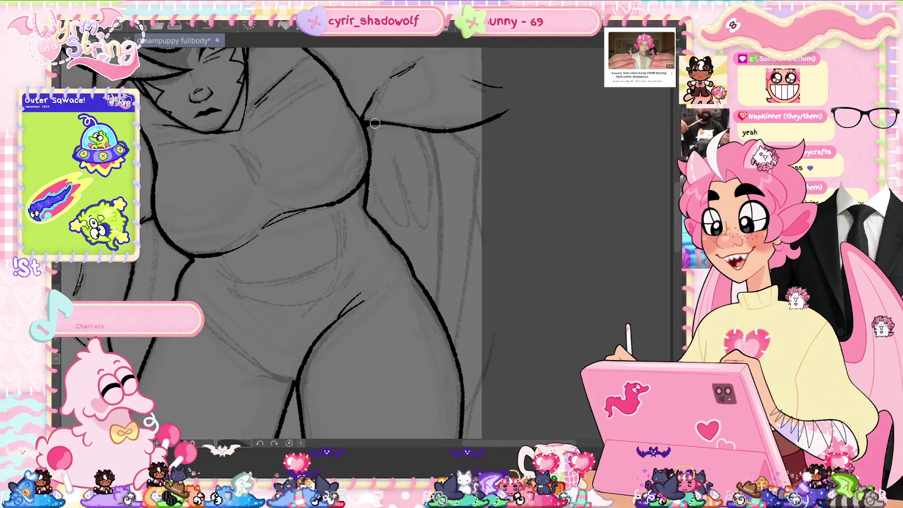
scroll(390, 127, up, 3)
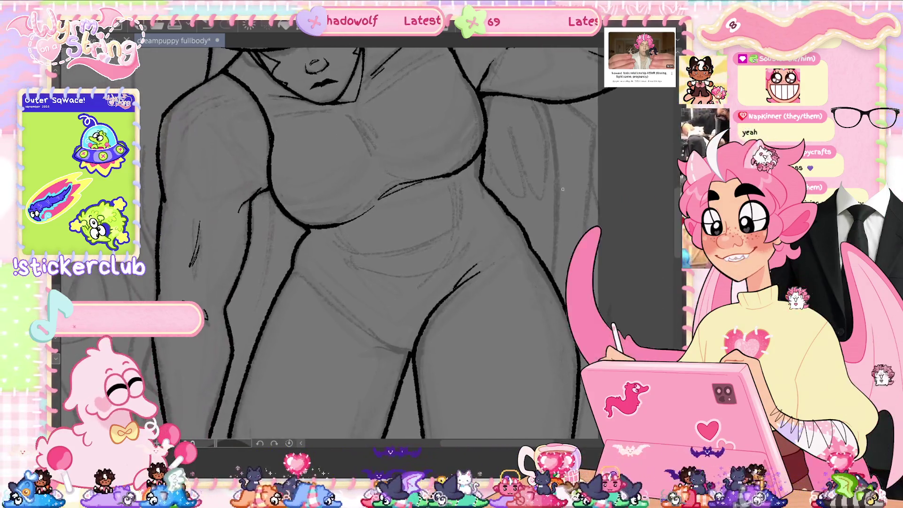
mouse_move(565, 187)
mouse_down()
mouse_move(576, 169)
mouse_move(590, 172)
mouse_up()
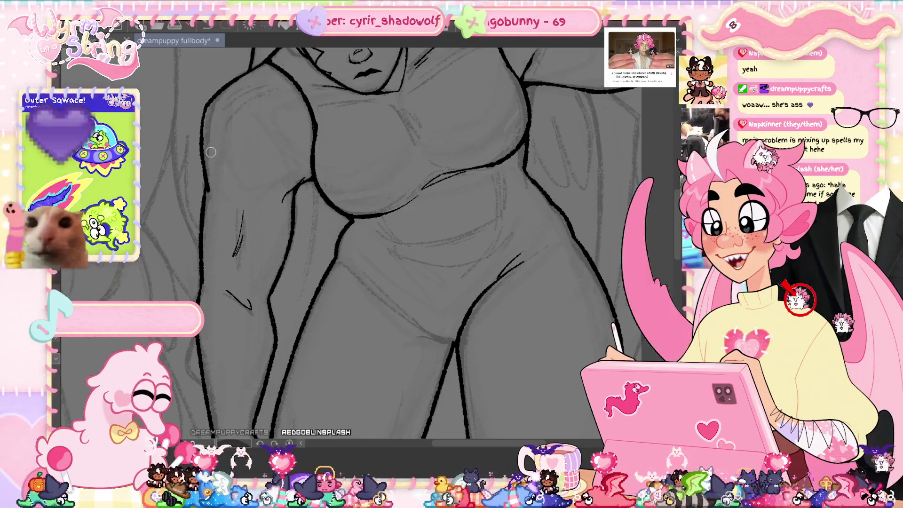
key(ctrl+s)
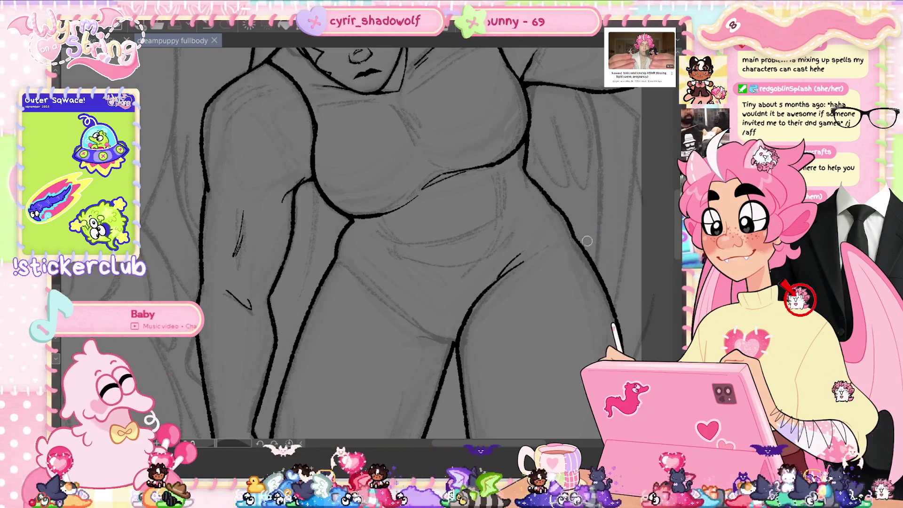
drag(203, 202, 203, 275)
scroll(656, 223, down, 5)
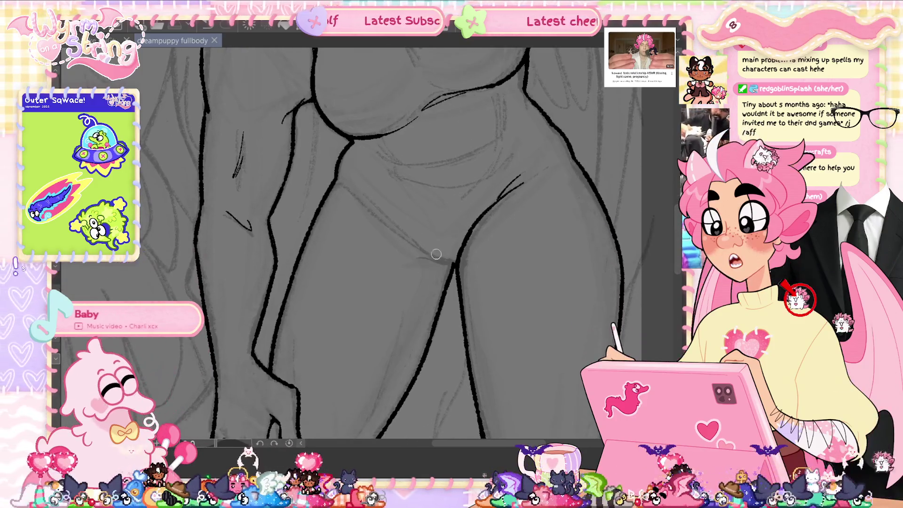
Rotate the canvas and ink a thick centre line down the belly, then save.
scroll(432, 329, right, 2)
drag(222, 446, 248, 415)
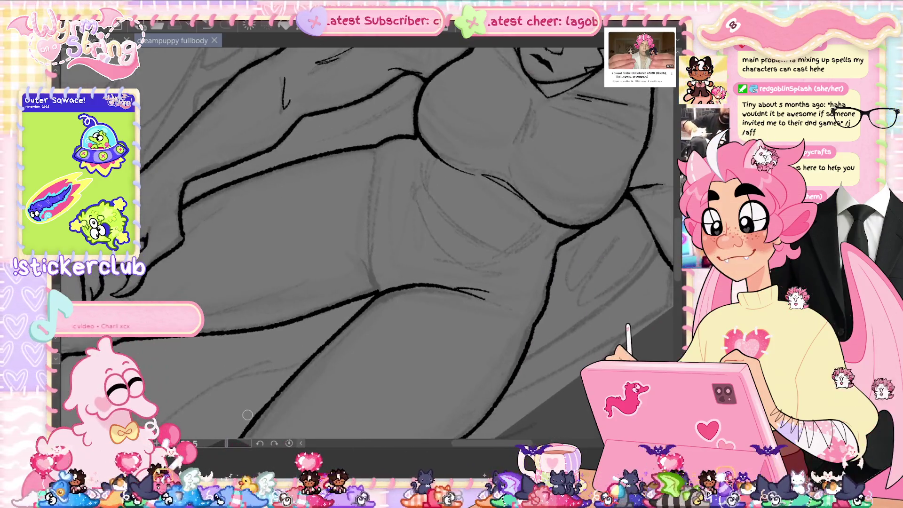
drag(375, 287, 379, 192)
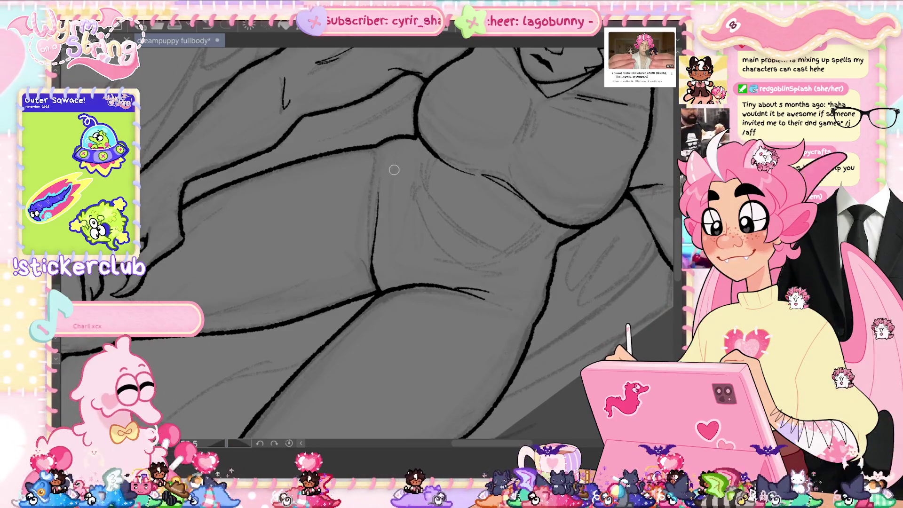
key(ctrl+z)
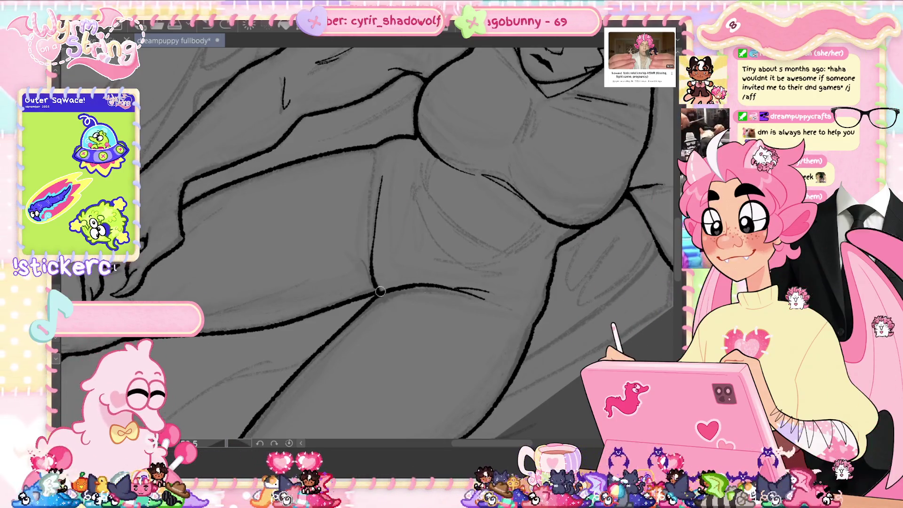
mouse_move(376, 292)
mouse_down()
mouse_move(371, 236)
mouse_move(380, 179)
mouse_up()
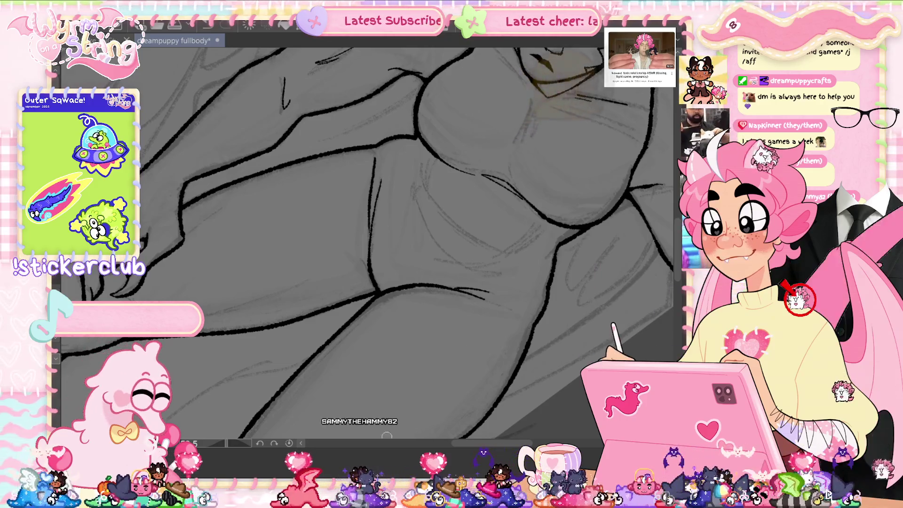
key(ctrl+s)
drag(470, 255, 464, 353)
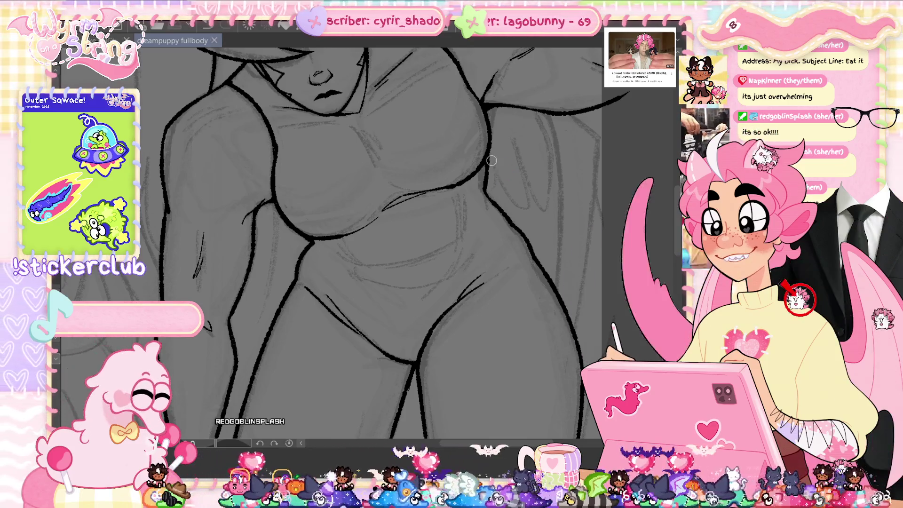
Add a small touch to the waist line and extend the underbust line, saving after each.
drag(490, 179, 486, 187)
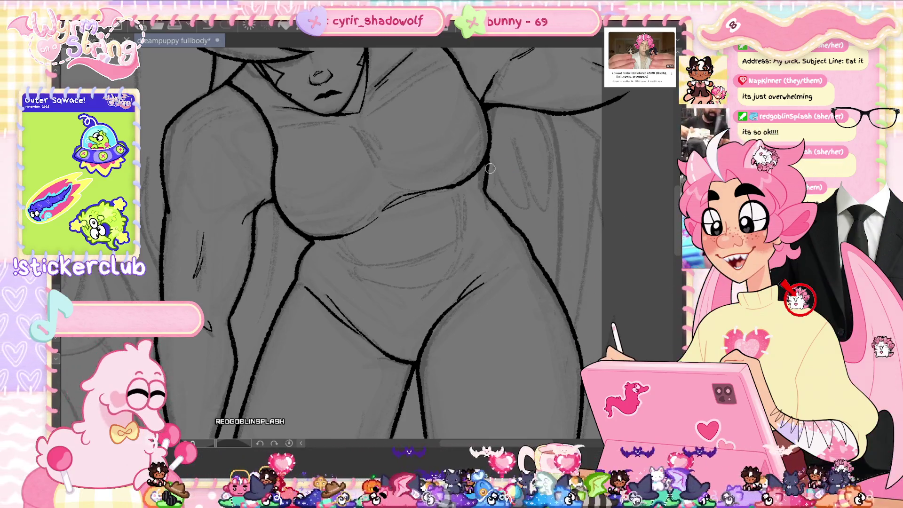
key(ctrl+s)
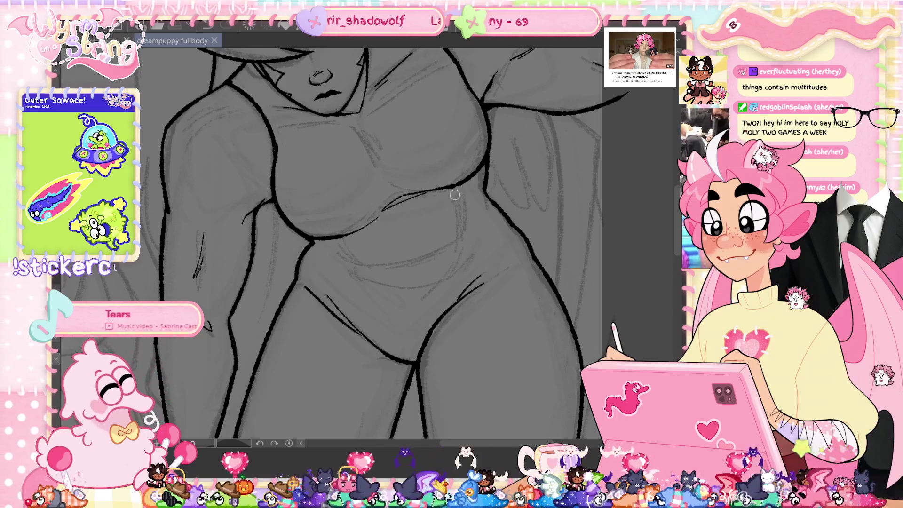
mouse_move(409, 196)
mouse_down()
mouse_move(447, 188)
mouse_move(484, 161)
mouse_up()
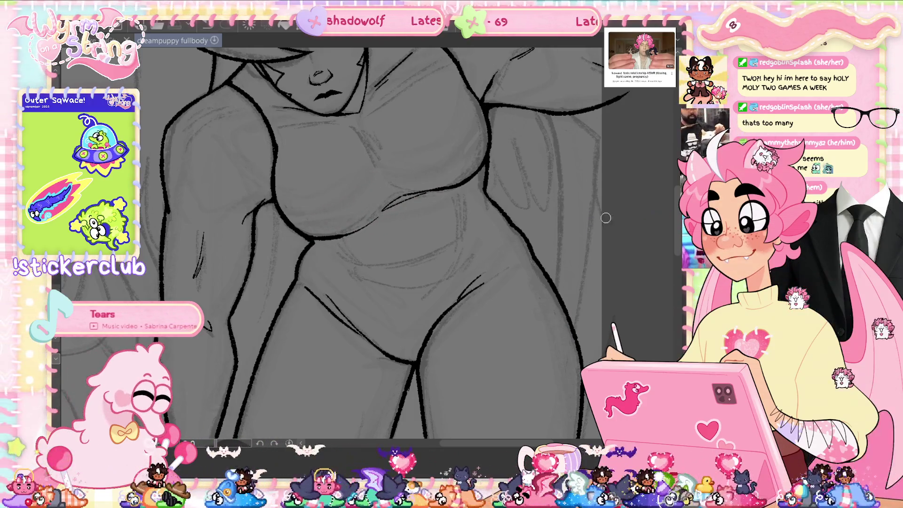
key(ctrl+s)
scroll(598, 212, up, 5)
drag(578, 247, 518, 280)
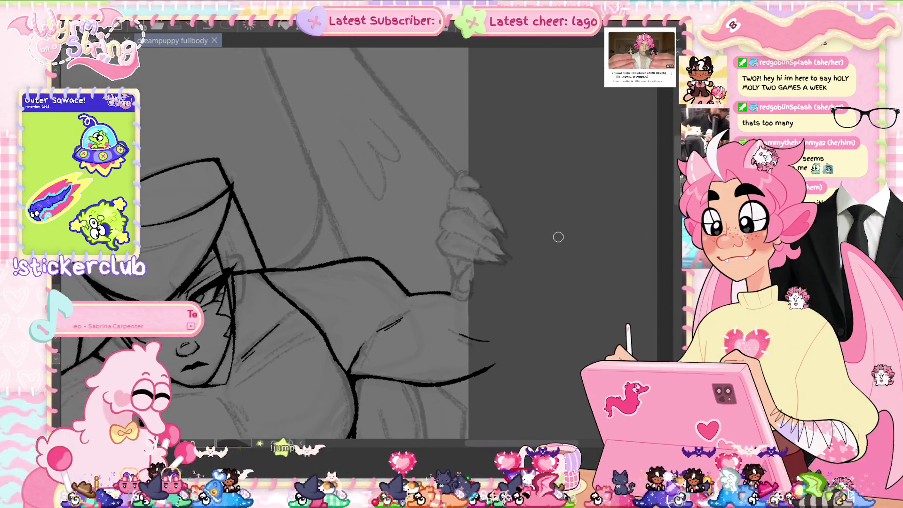
Rotate so the claws point down and redraw a claw as a long pointed line.
scroll(559, 235, up, 2)
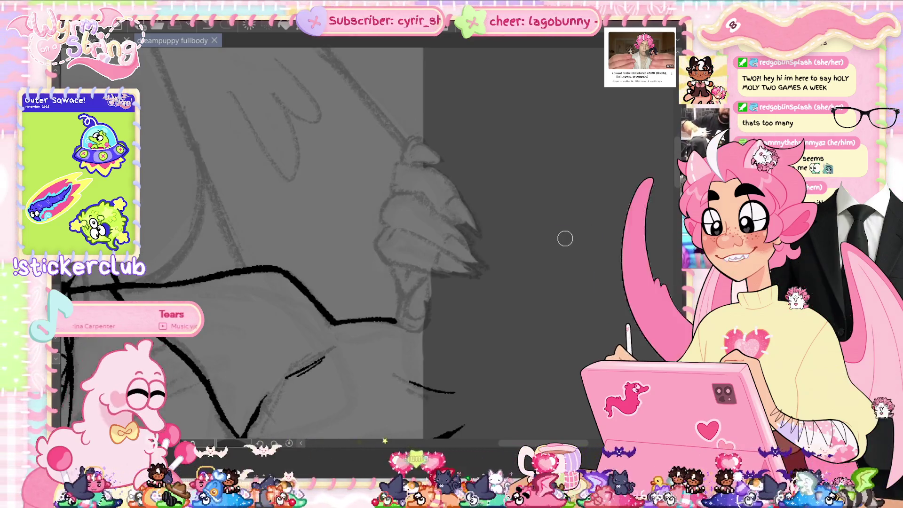
drag(475, 277, 450, 313)
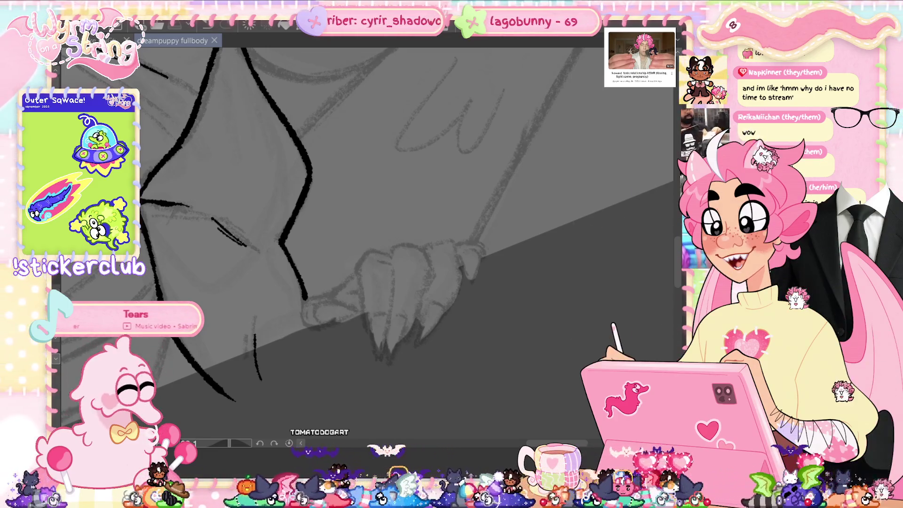
scroll(404, 333, up, 1)
scroll(388, 329, up, 1)
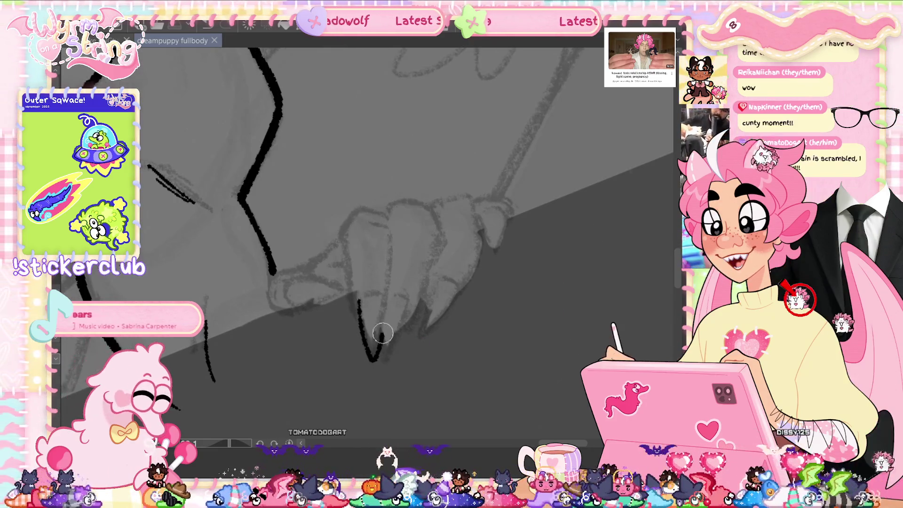
key(ctrl+z)
mouse_move(383, 298)
mouse_down()
mouse_move(382, 358)
mouse_move(409, 304)
mouse_move(388, 228)
mouse_up()
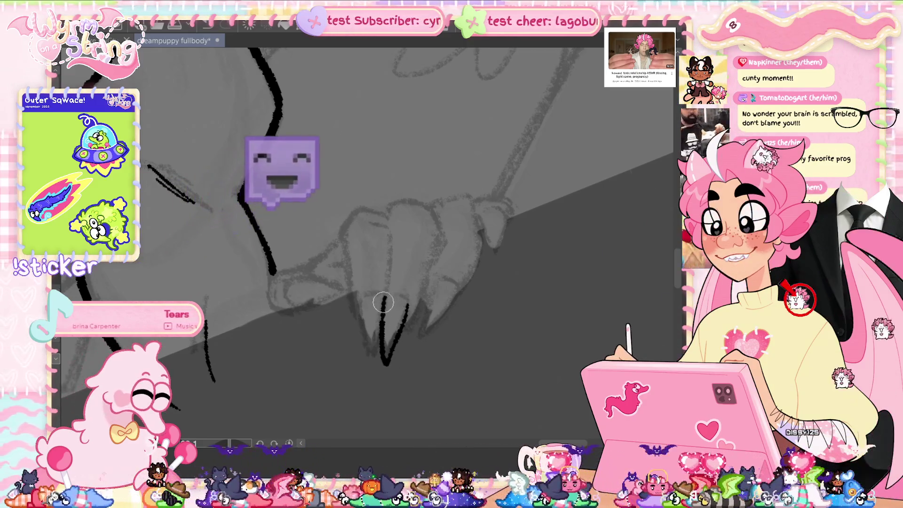
Redraw the left claw with a curved top and extend its outline up the rounded finger.
mouse_move(367, 363)
mouse_down()
mouse_move(362, 308)
mouse_move(371, 363)
mouse_up()
key(ctrl+z)
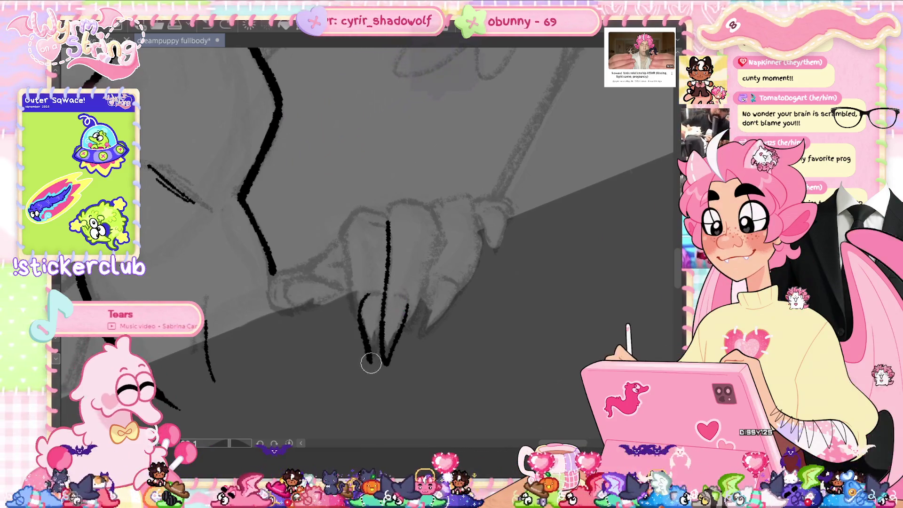
key(ctrl+z)
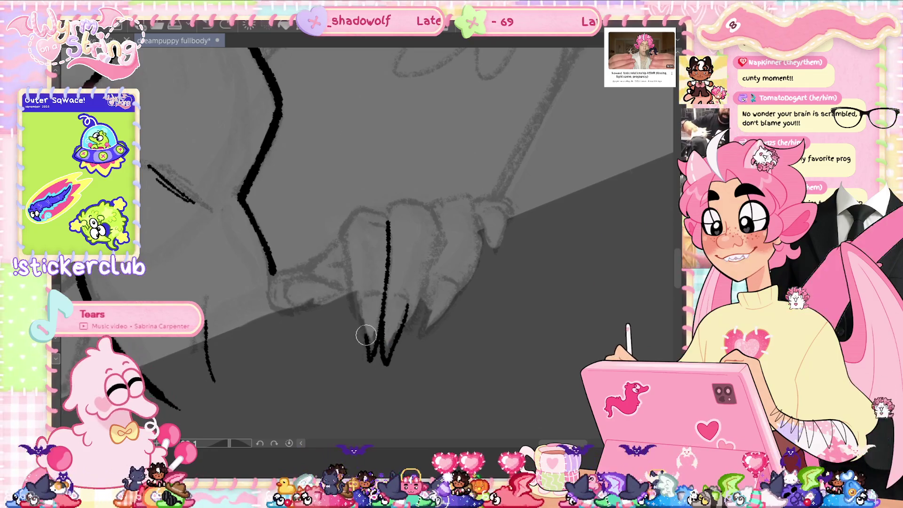
drag(360, 303, 370, 359)
drag(362, 297, 372, 287)
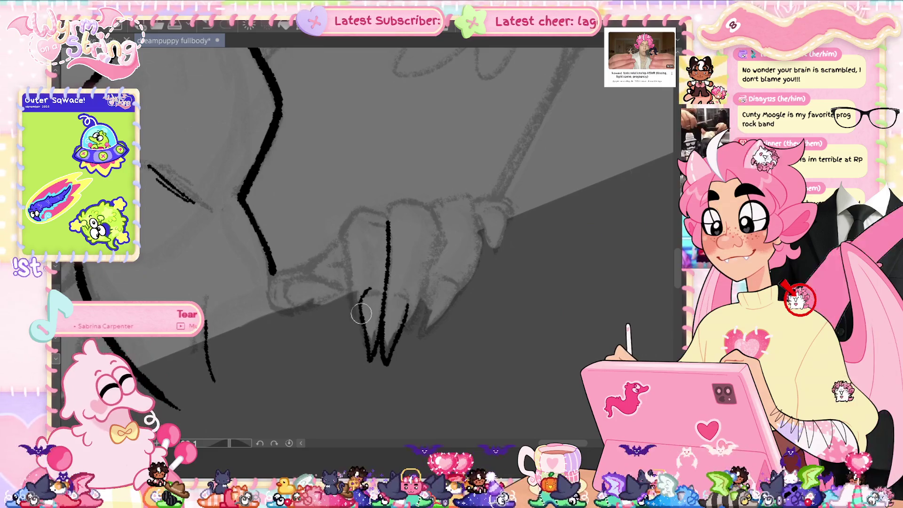
drag(357, 301, 348, 245)
mouse_move(371, 209)
mouse_down()
mouse_move(427, 216)
mouse_move(431, 232)
mouse_up()
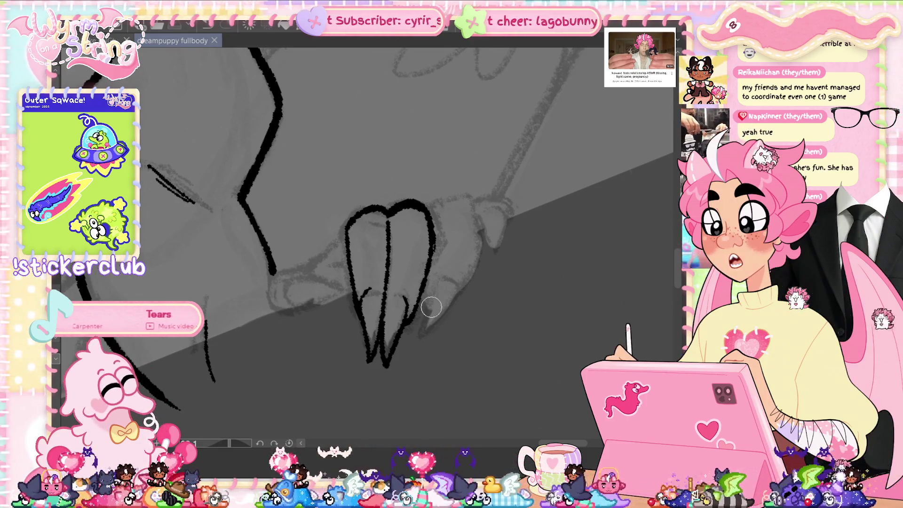
Add a small ink touch to the finger and save, discarding the bottom finger outline.
scroll(424, 320, up, 1)
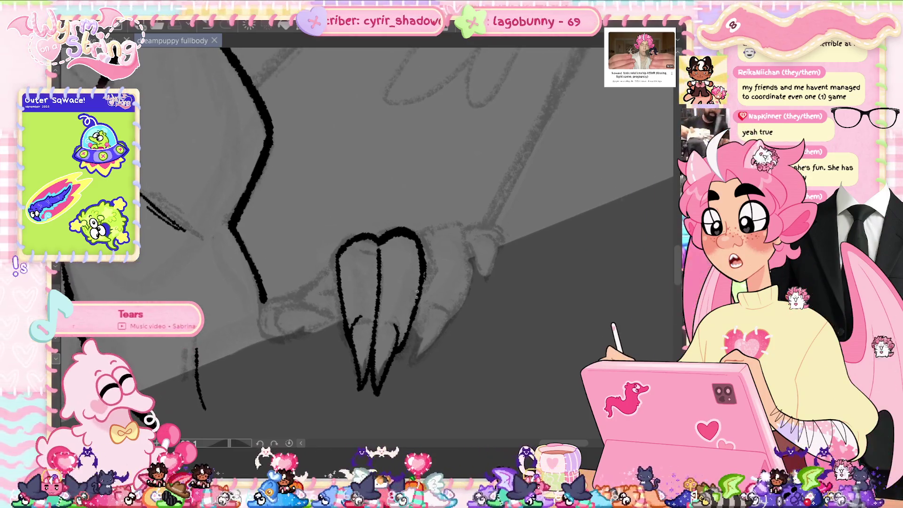
click(380, 248)
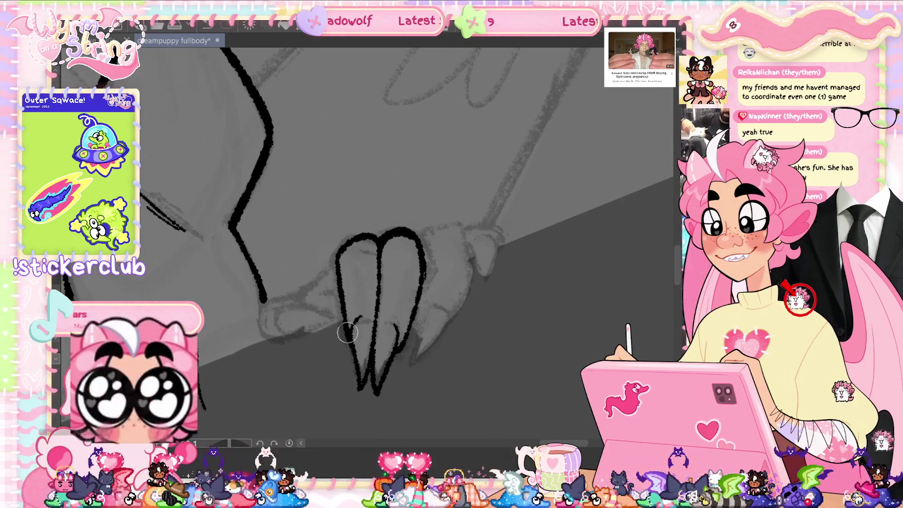
key(ctrl+s)
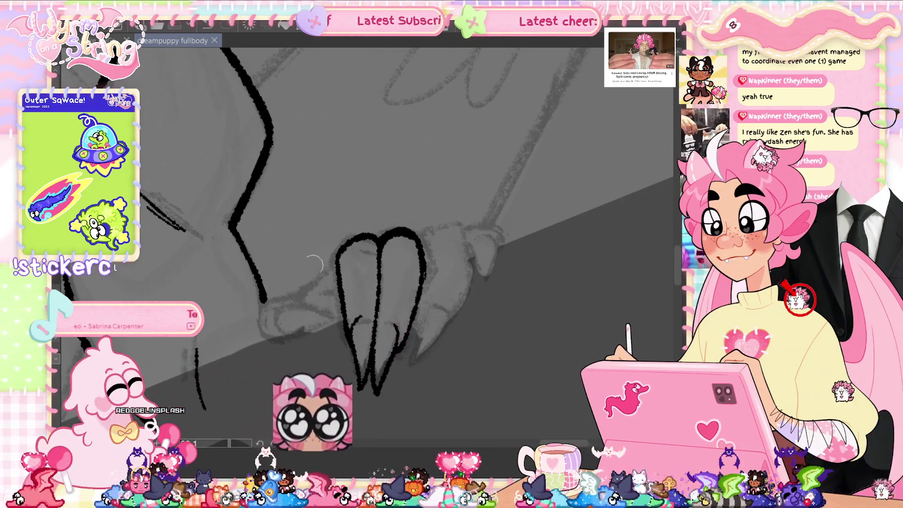
mouse_move(298, 295)
mouse_down()
mouse_move(255, 316)
mouse_move(307, 333)
mouse_move(338, 320)
mouse_up()
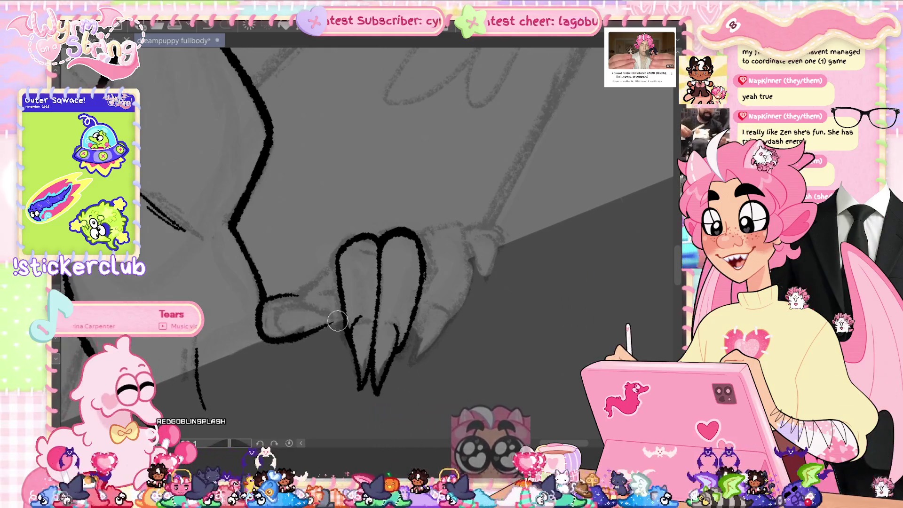
key(ctrl+z)
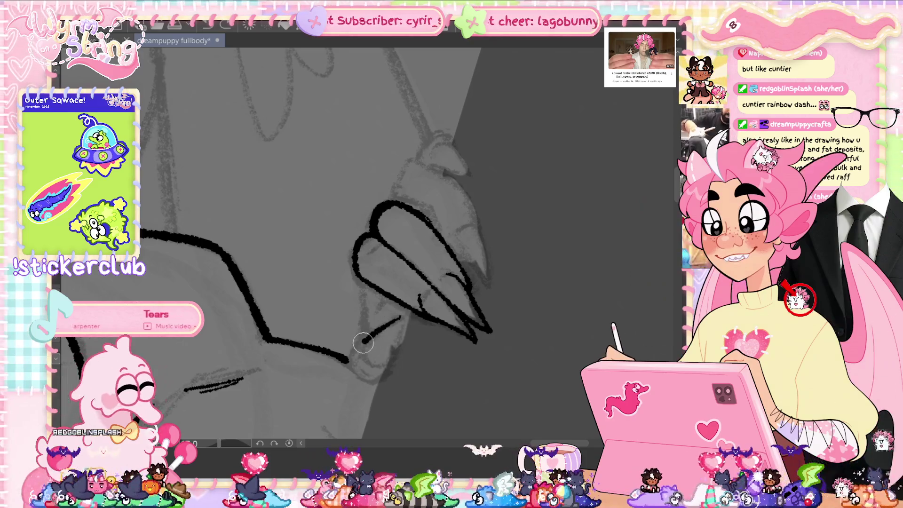
key(ctrl+z)
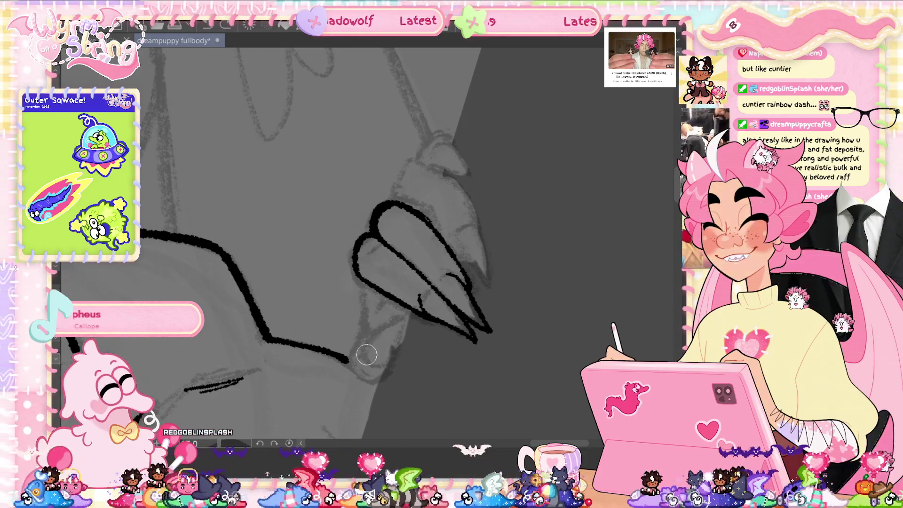
Replace the discarded strokes below the claws with a clean lower-edge line and a left-outline line.
drag(359, 349, 400, 319)
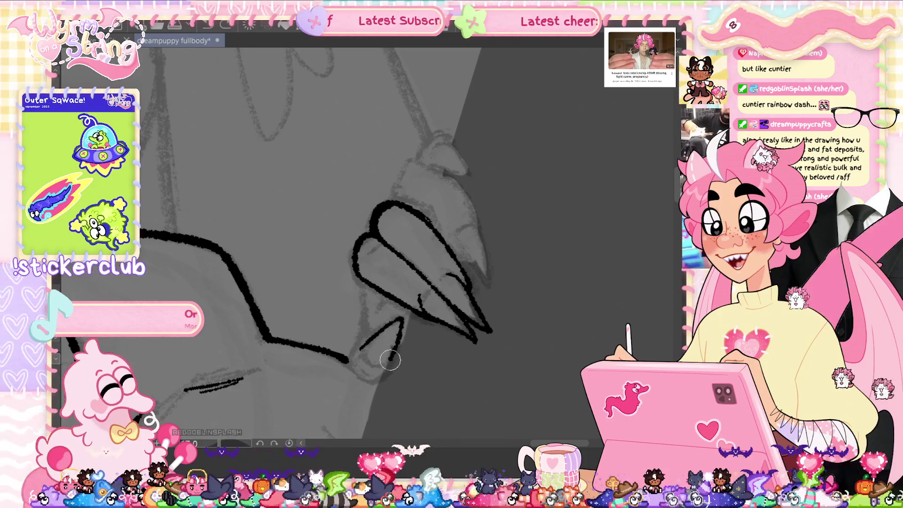
key(ctrl+z)
mouse_move(360, 353)
mouse_down()
mouse_move(400, 319)
mouse_move(381, 379)
mouse_move(354, 373)
mouse_up()
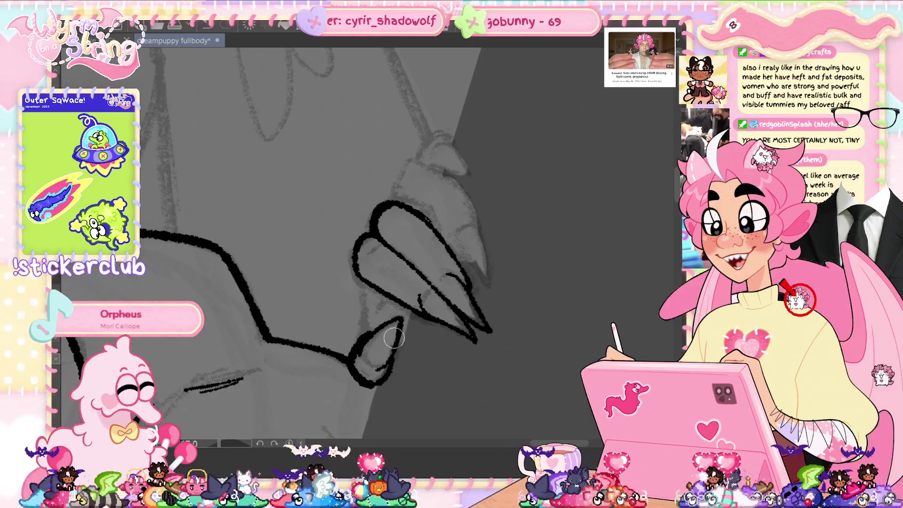
key(ctrl+z)
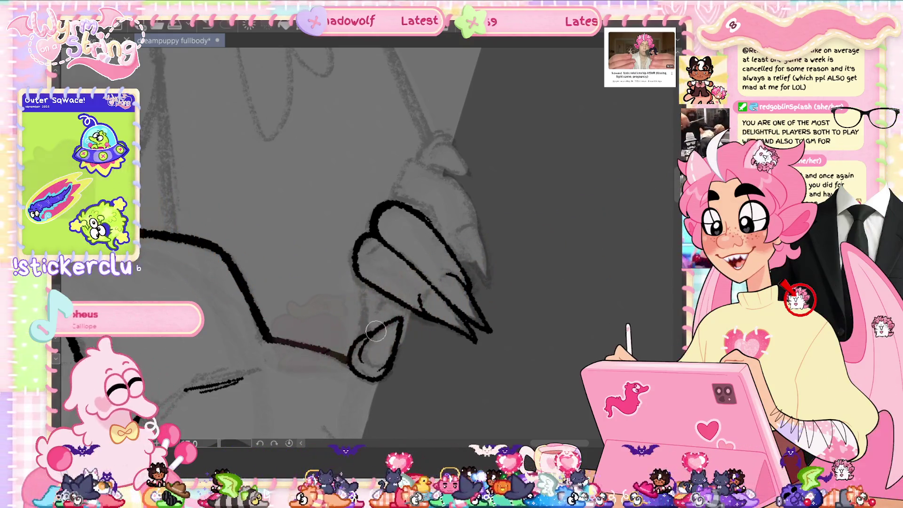
drag(399, 339, 391, 363)
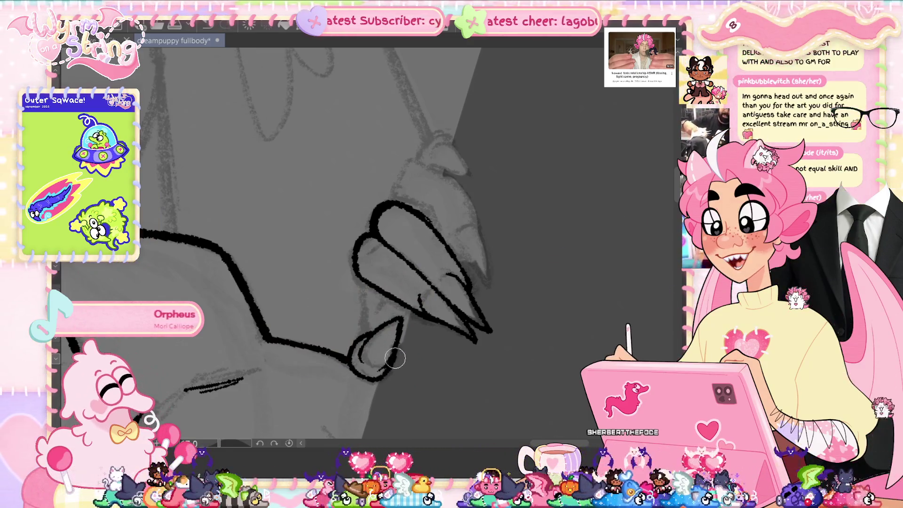
drag(360, 276, 365, 311)
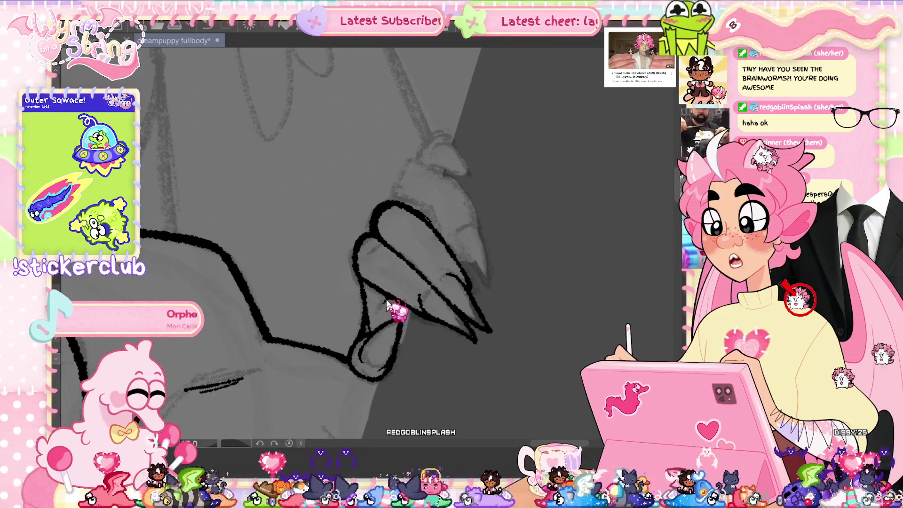
key(ctrl+s)
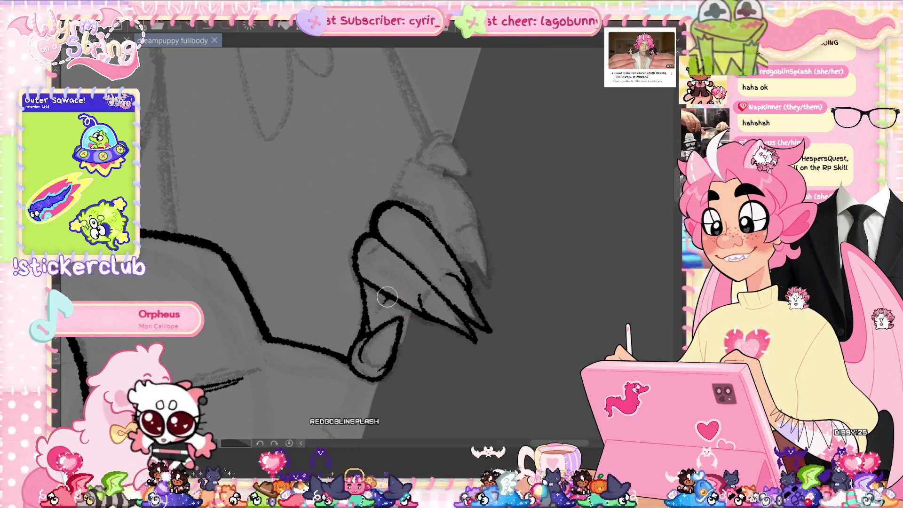
scroll(386, 296, up, 3)
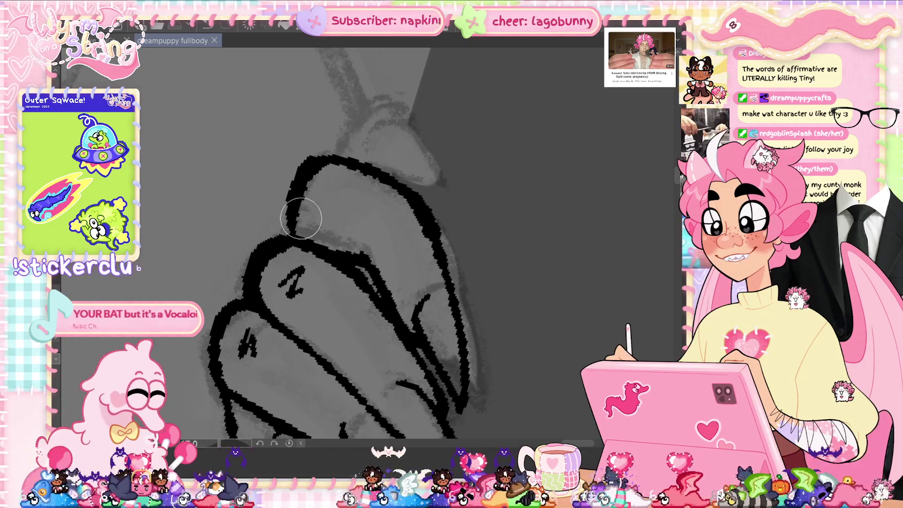
drag(301, 218, 301, 235)
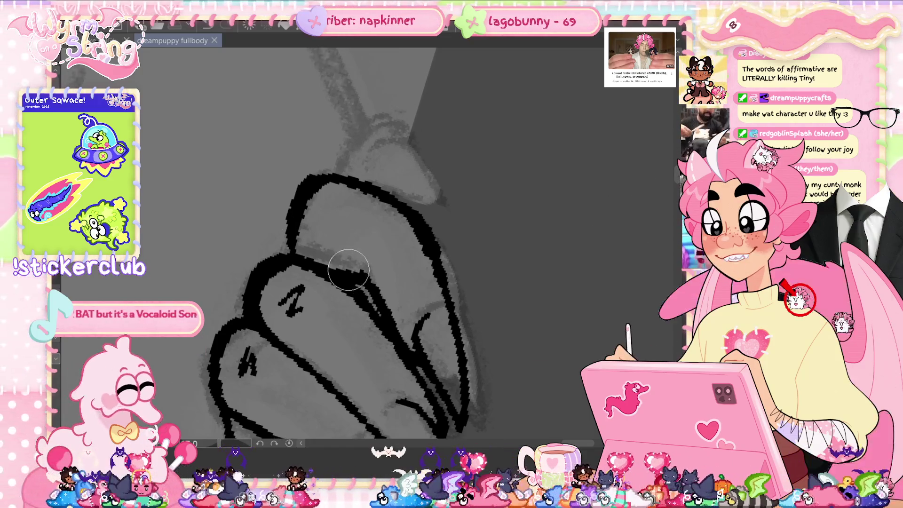
Add short dashes and a curved stroke along the claw outlines, saving twice.
drag(360, 277, 339, 272)
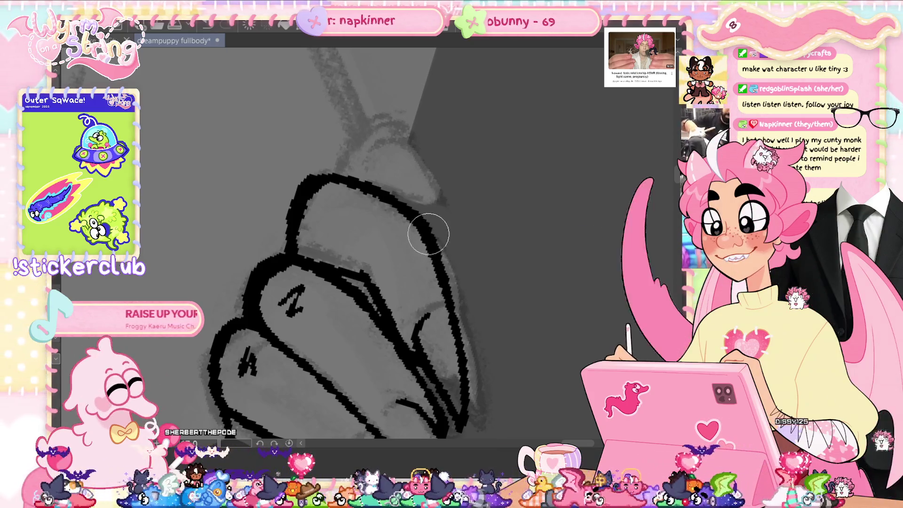
scroll(441, 265, down, 3)
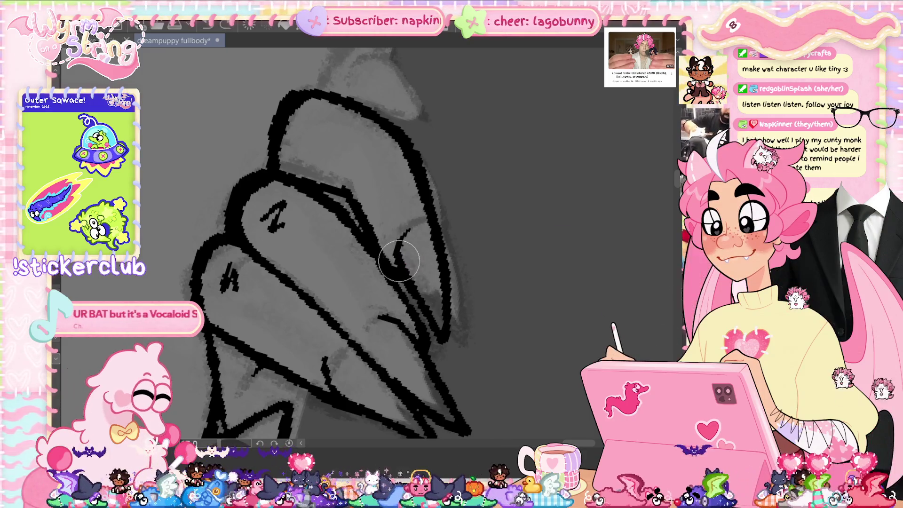
drag(405, 225, 395, 257)
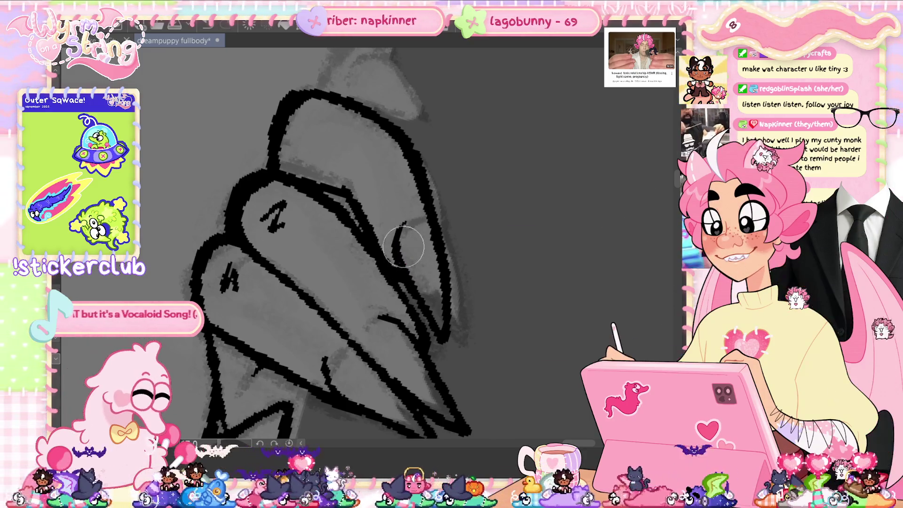
key(ctrl+s)
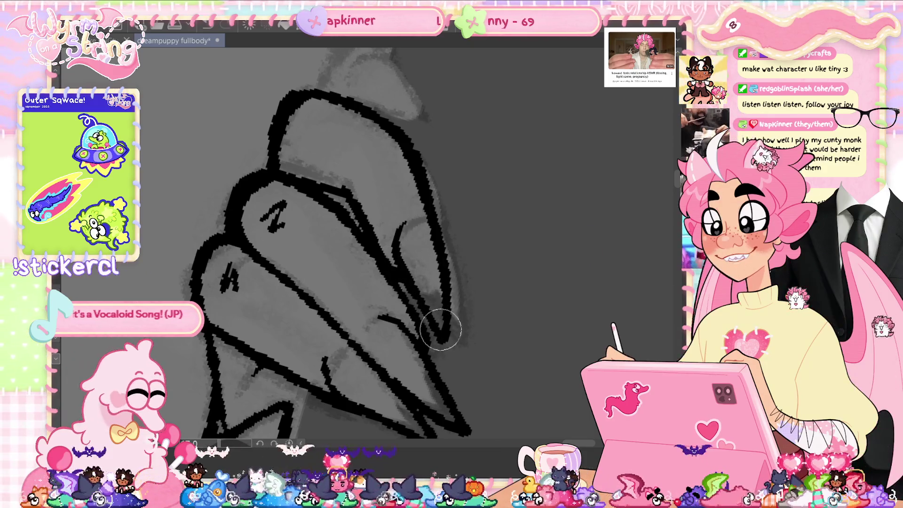
drag(422, 220, 487, 278)
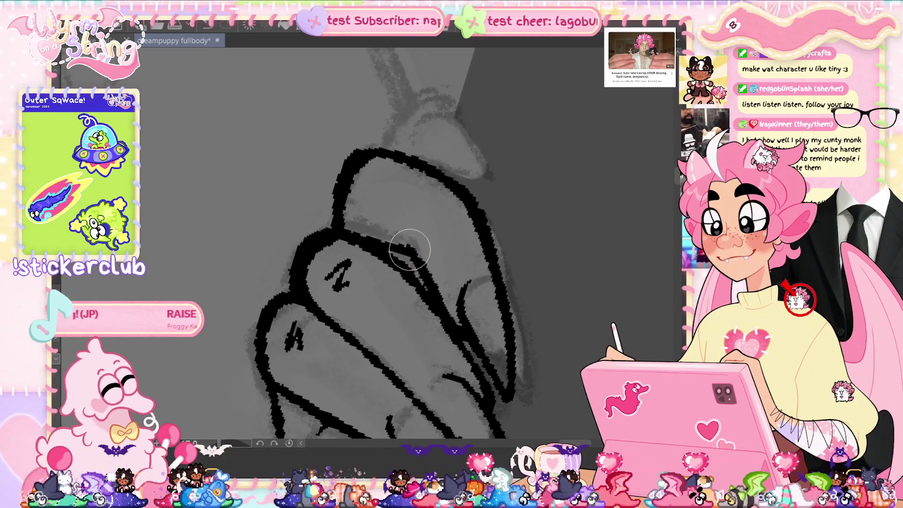
key(ctrl+s)
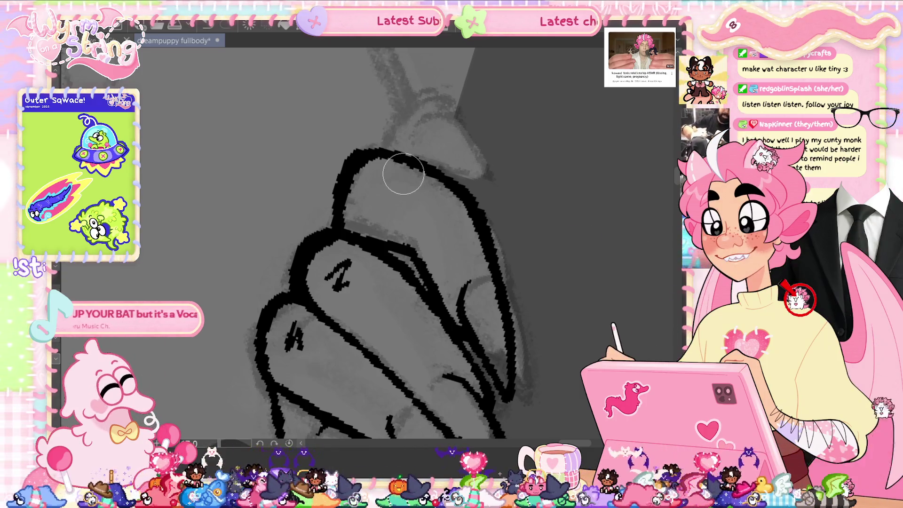
scroll(390, 242, up, 2)
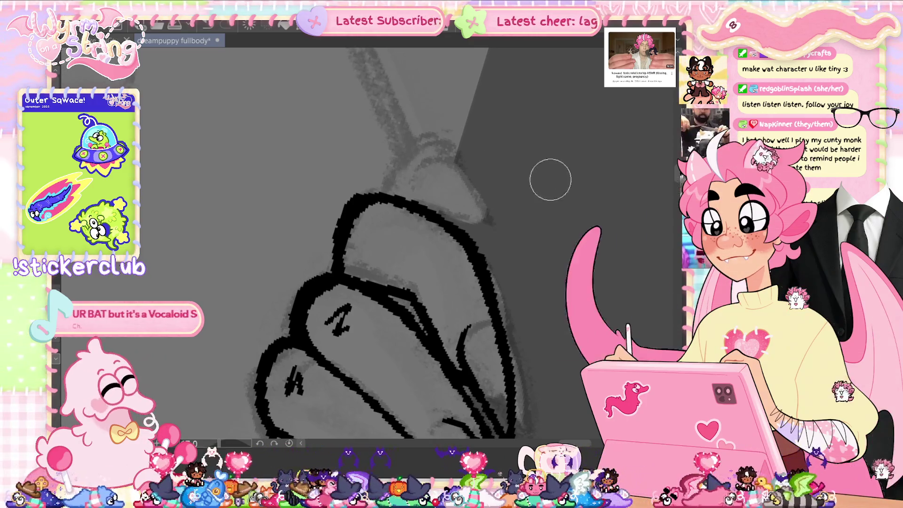
Ink the rounded fingertip above the claws, including its lower edge and left side.
mouse_move(405, 176)
mouse_down()
mouse_move(430, 151)
mouse_move(485, 207)
mouse_up()
drag(470, 174, 484, 201)
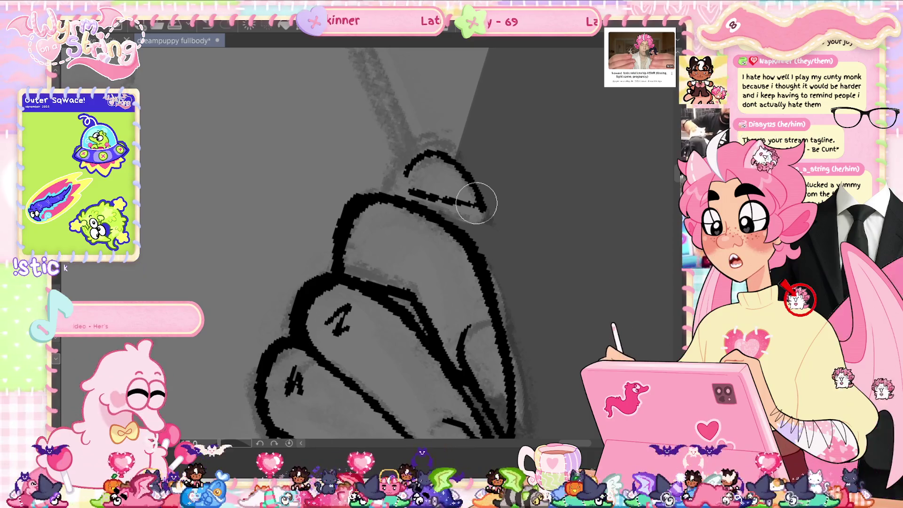
drag(476, 204, 477, 257)
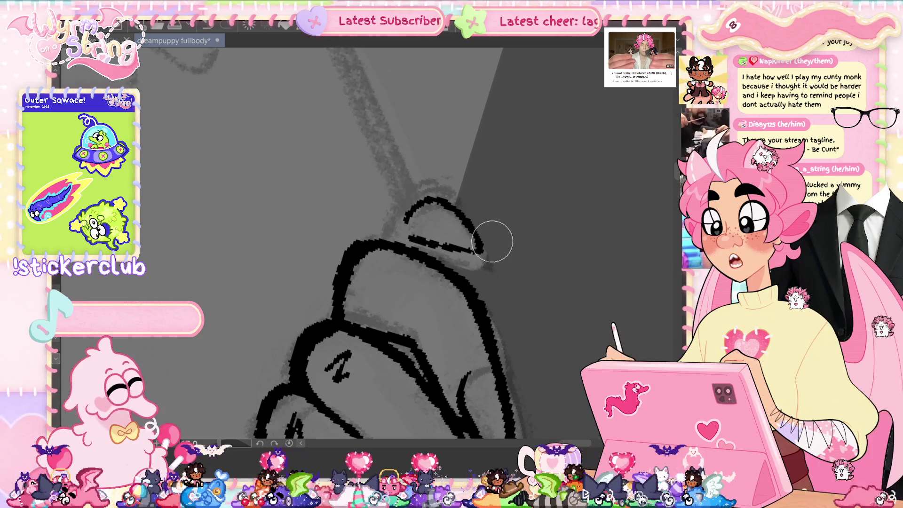
mouse_move(429, 196)
mouse_down()
mouse_move(413, 195)
mouse_move(387, 238)
mouse_up()
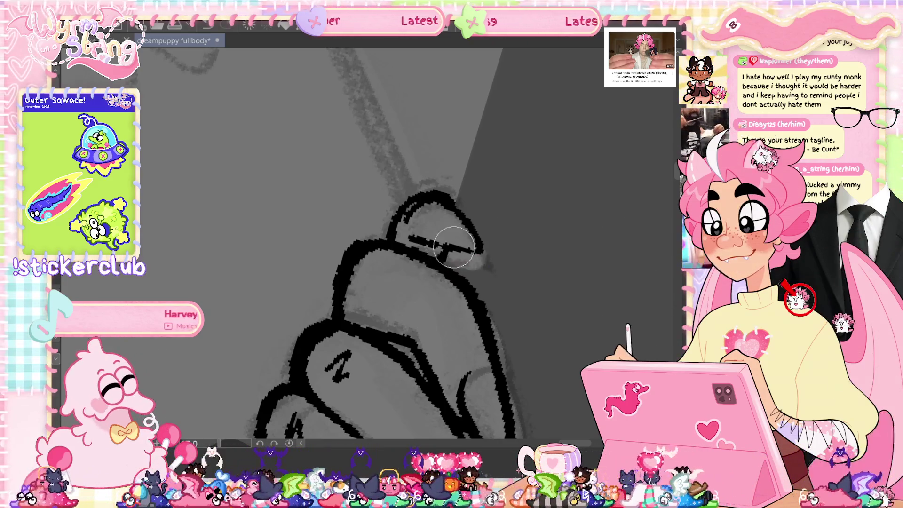
scroll(511, 331, down, 2)
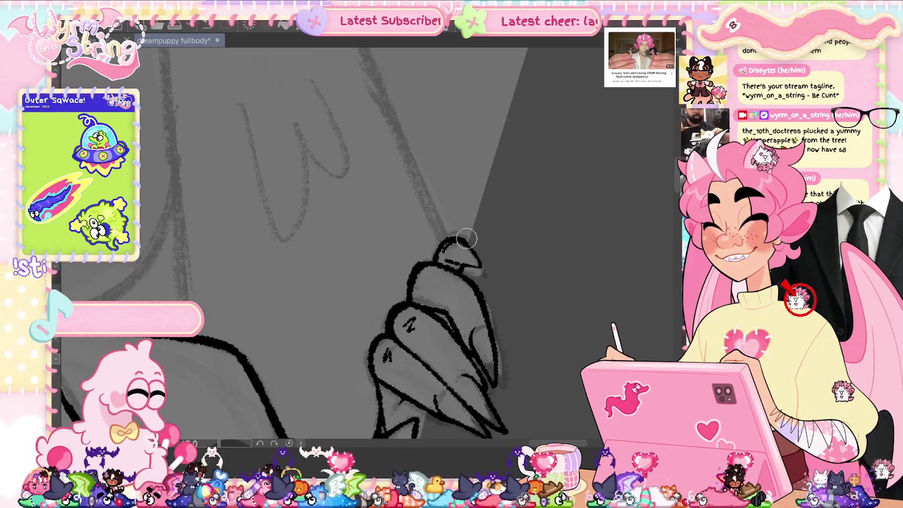
Add a short line across the claw tip and save.
key(ctrl+s)
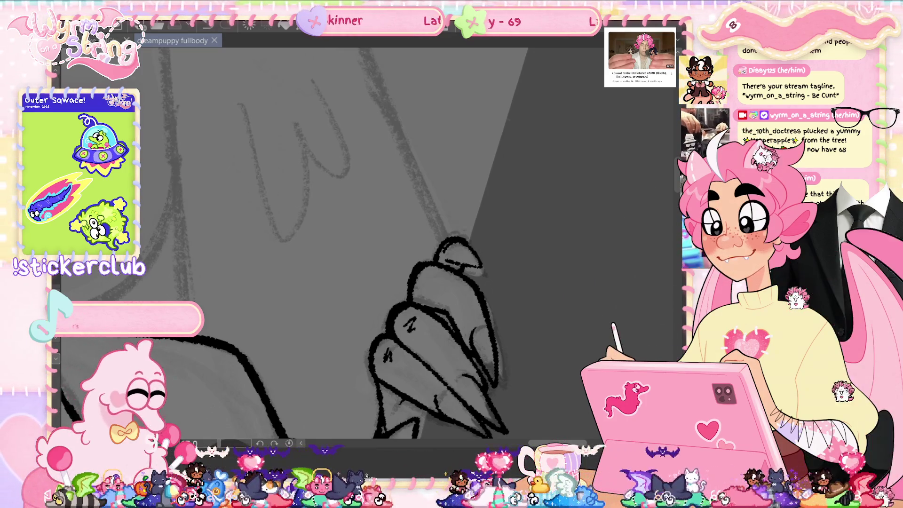
drag(447, 262, 472, 267)
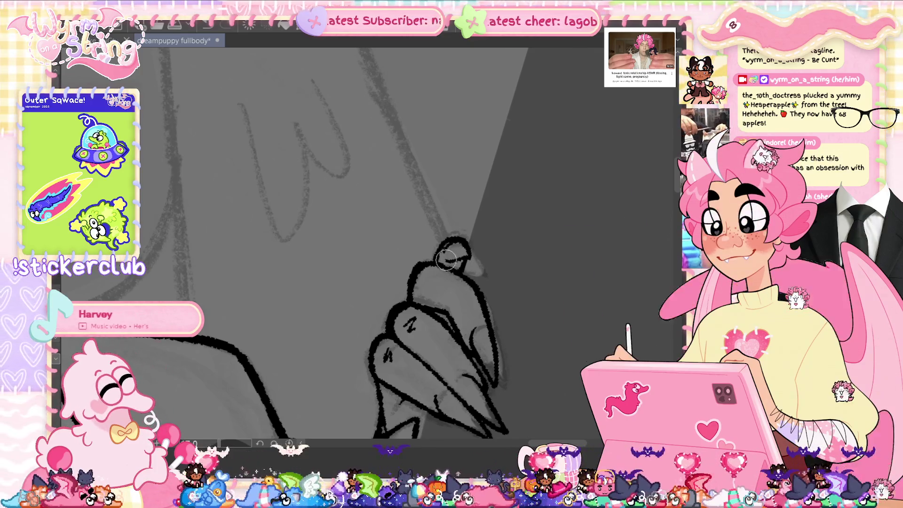
key(ctrl+s)
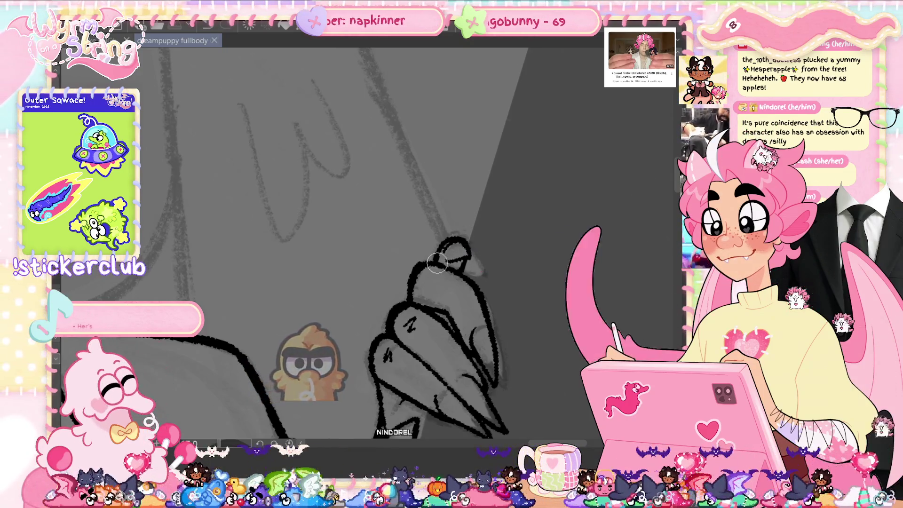
Redraw the top of the rounded fingertip and add a small claw detail stroke, saving each.
drag(437, 263, 466, 257)
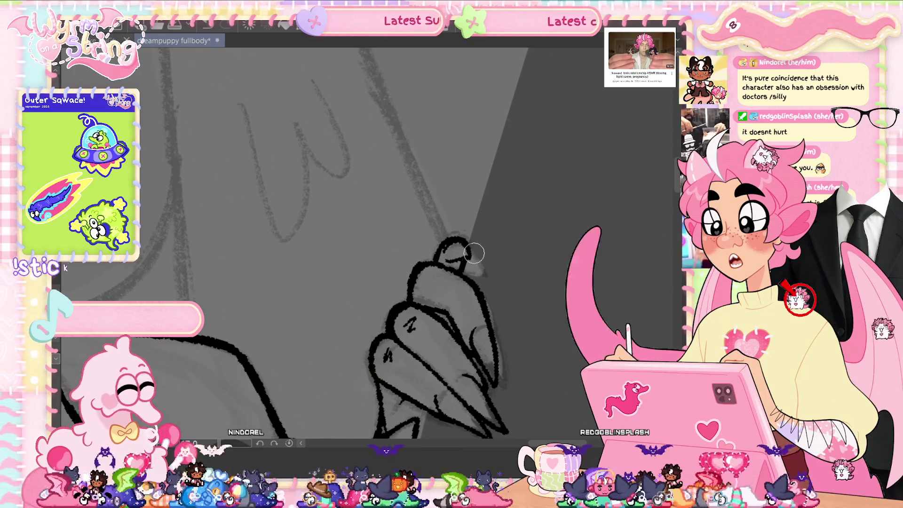
key(ctrl+s)
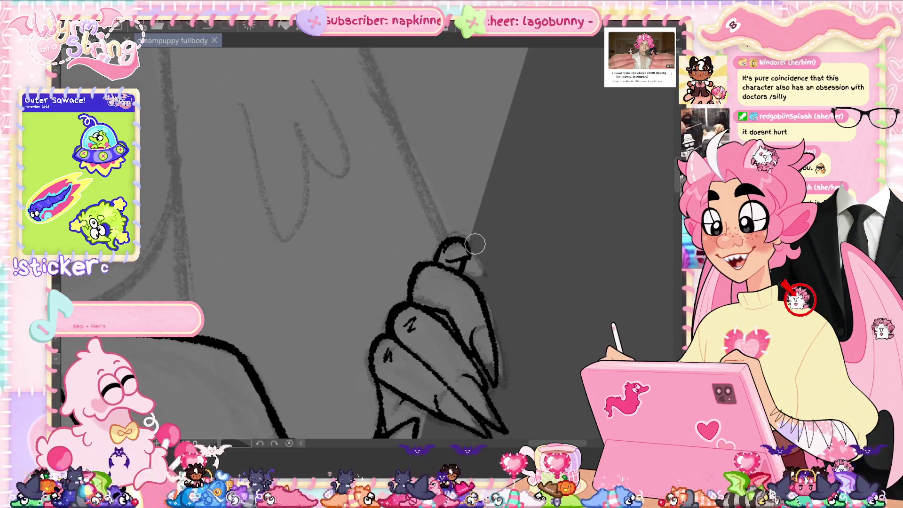
drag(443, 288, 458, 283)
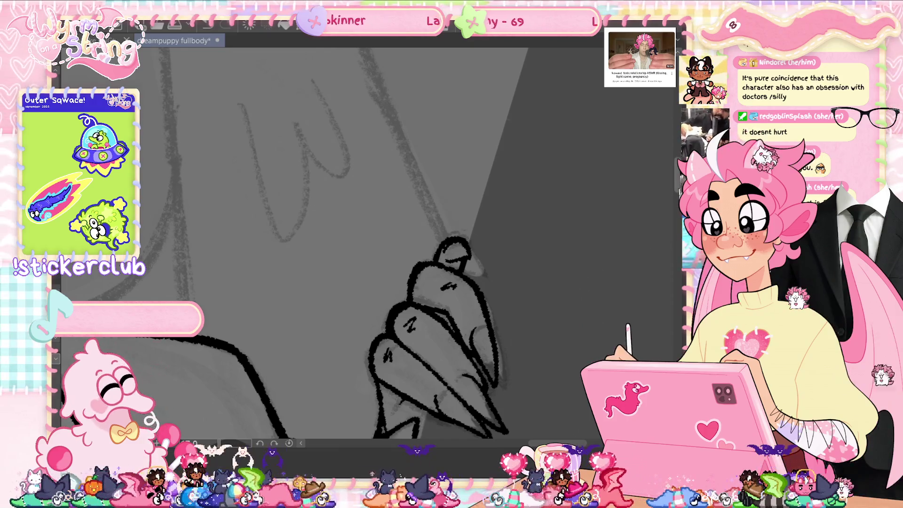
scroll(678, 185, up, 2)
scroll(678, 185, down, 4)
key(ctrl+s)
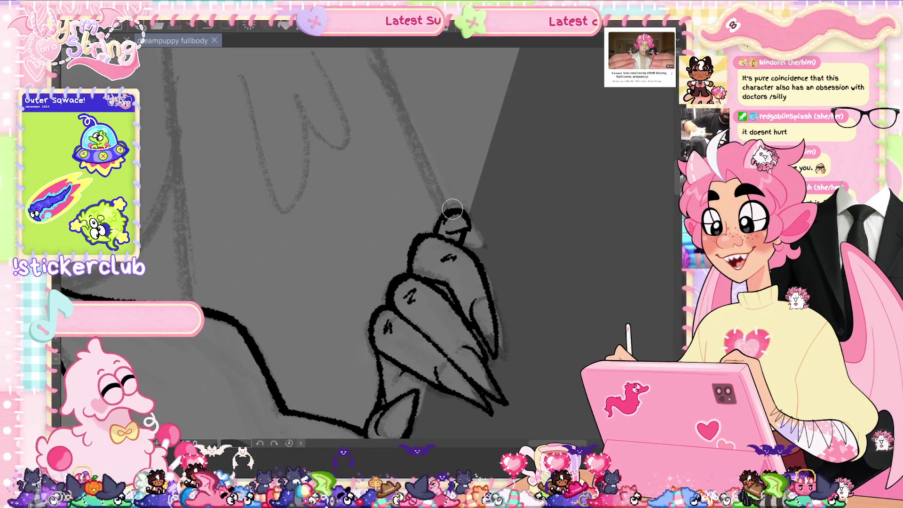
Darken the fingertip outline, close the lower claw gap, save, and return the canvas upright.
mouse_move(434, 227)
mouse_down()
mouse_move(446, 217)
mouse_move(432, 237)
mouse_move(456, 208)
mouse_up()
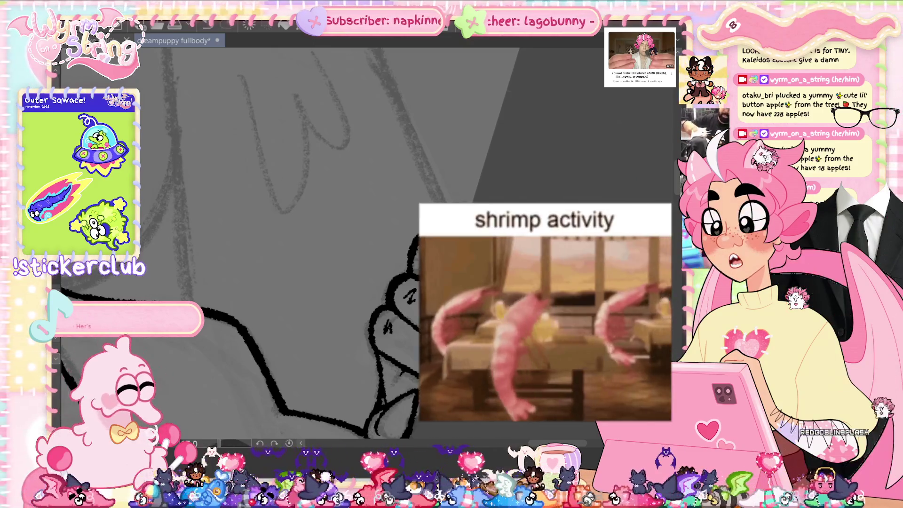
key(ctrl+s)
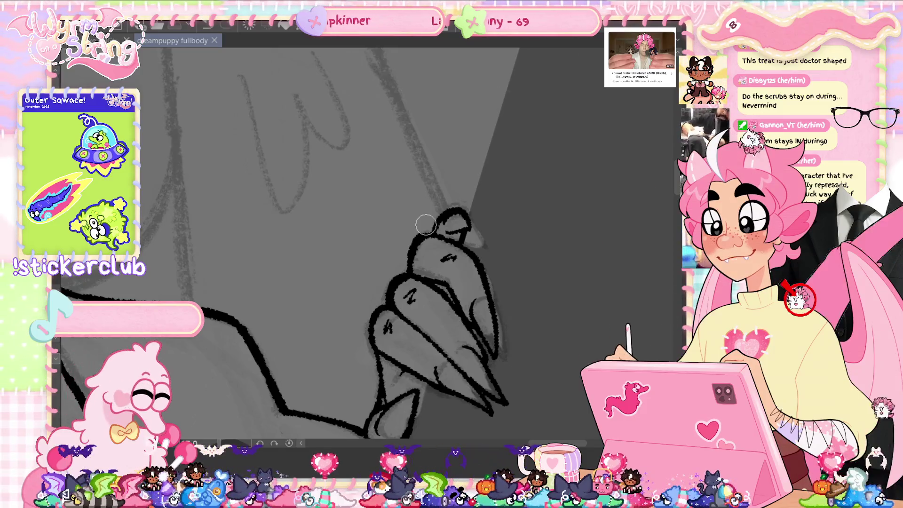
mouse_move(390, 371)
mouse_down()
mouse_move(397, 386)
mouse_move(386, 389)
mouse_up()
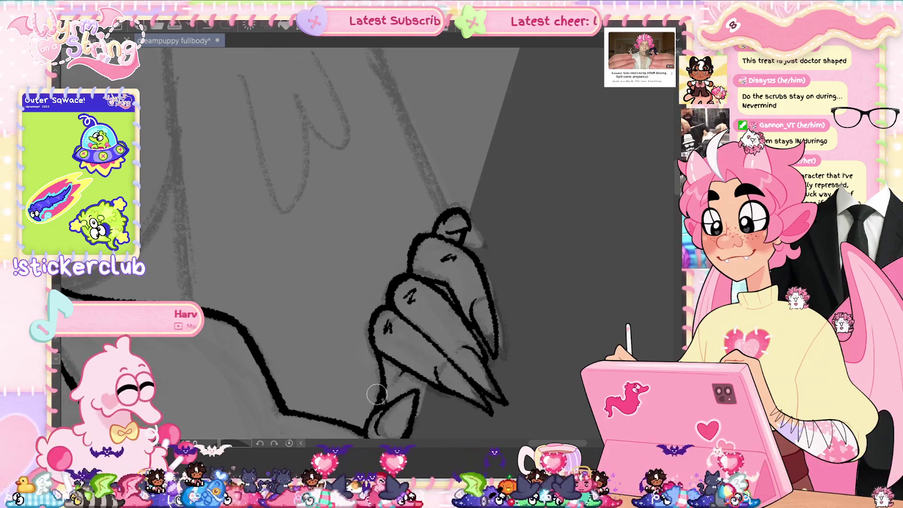
drag(377, 394, 383, 401)
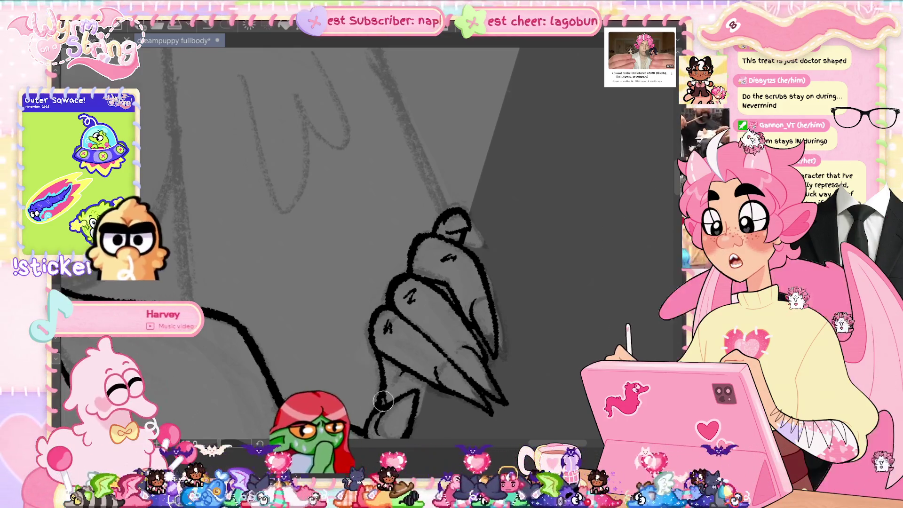
key(ctrl+s)
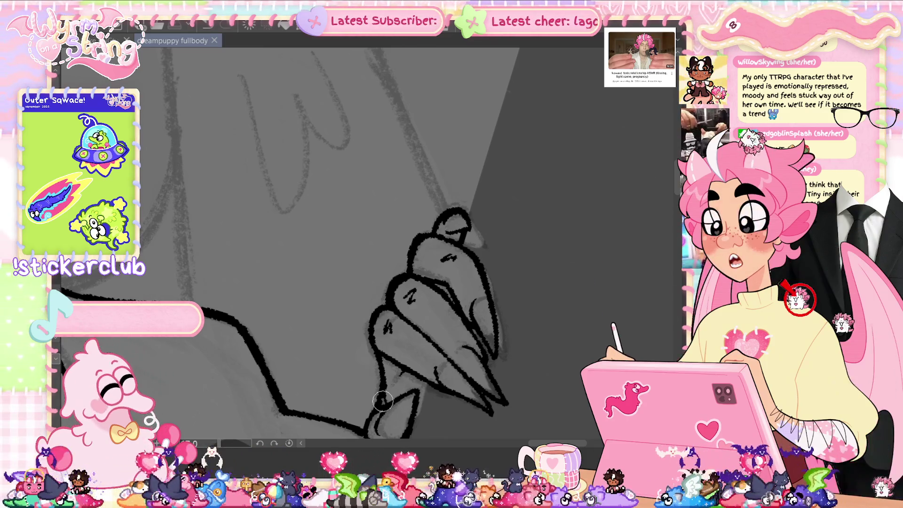
click(290, 444)
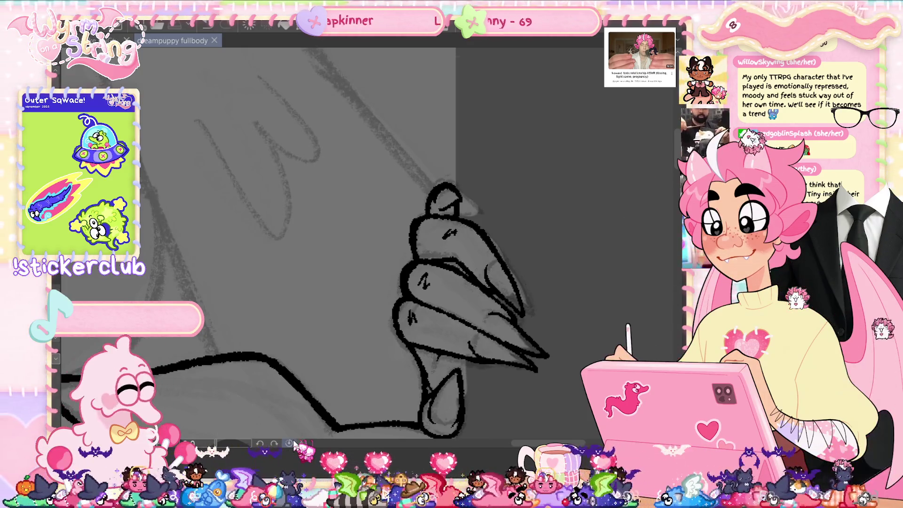
drag(528, 371, 551, 87)
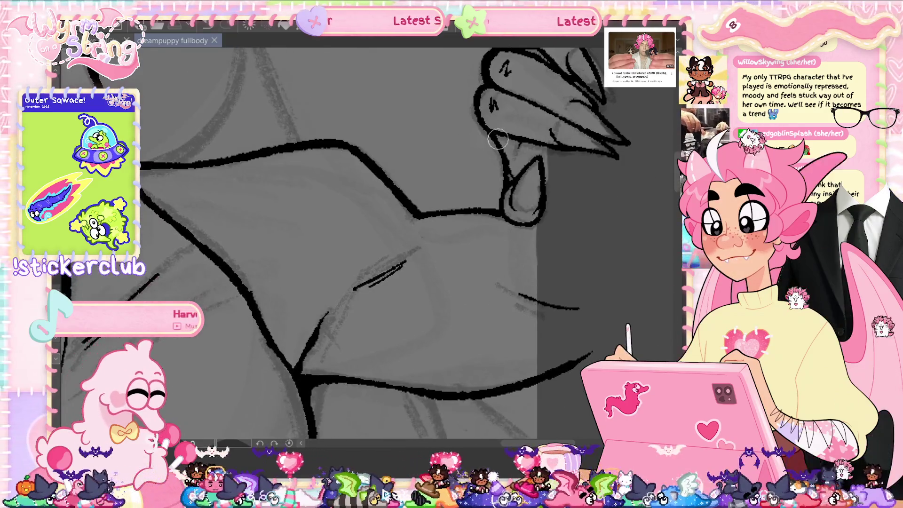
Thicken the arm outline beside the clawed hand, redraw its corner slightly lower, and save.
drag(498, 139, 509, 164)
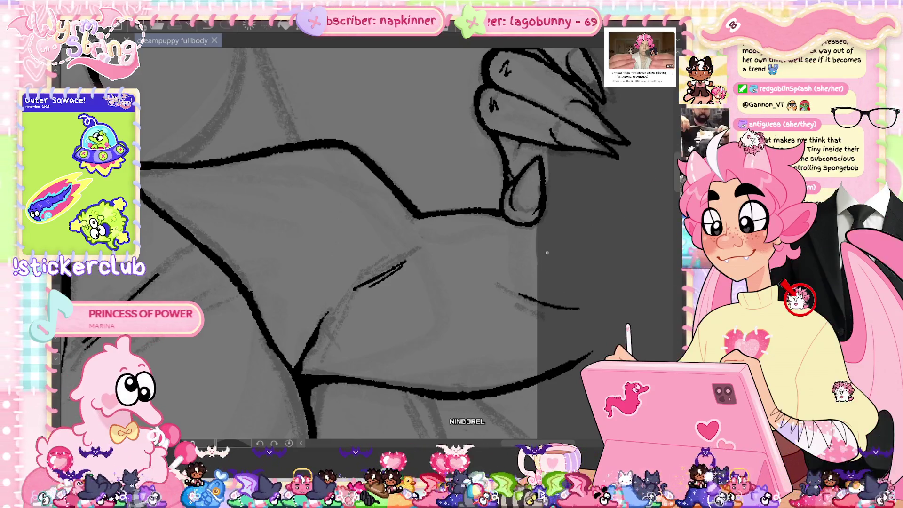
mouse_move(461, 356)
mouse_down()
mouse_move(592, 294)
mouse_move(527, 334)
mouse_move(470, 391)
mouse_move(233, 423)
mouse_up()
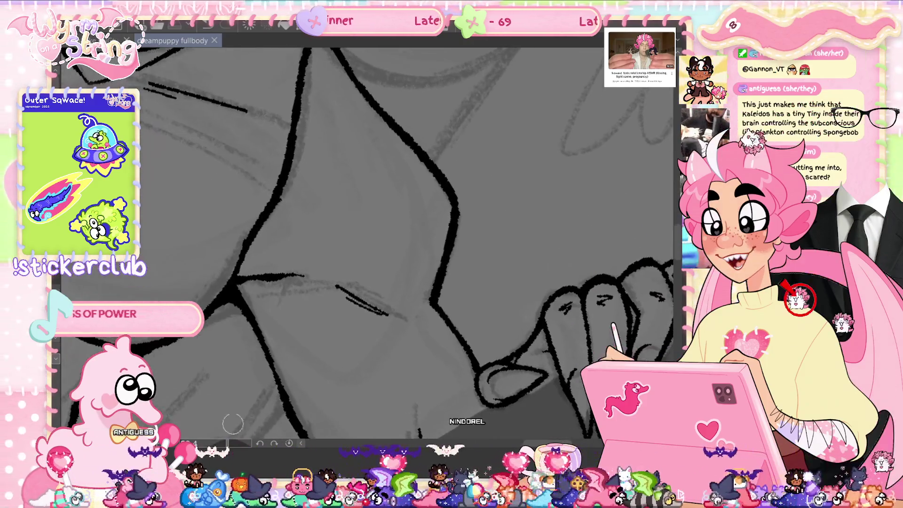
drag(447, 202, 435, 294)
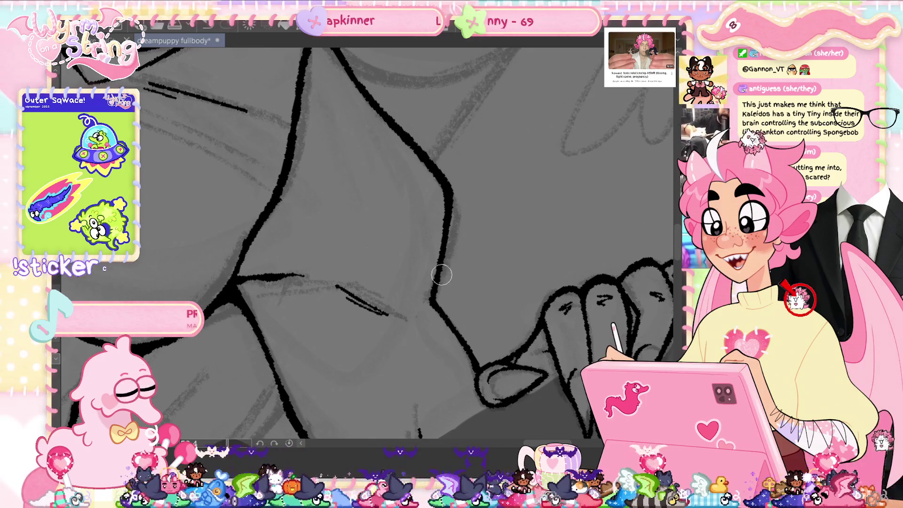
drag(434, 301, 428, 301)
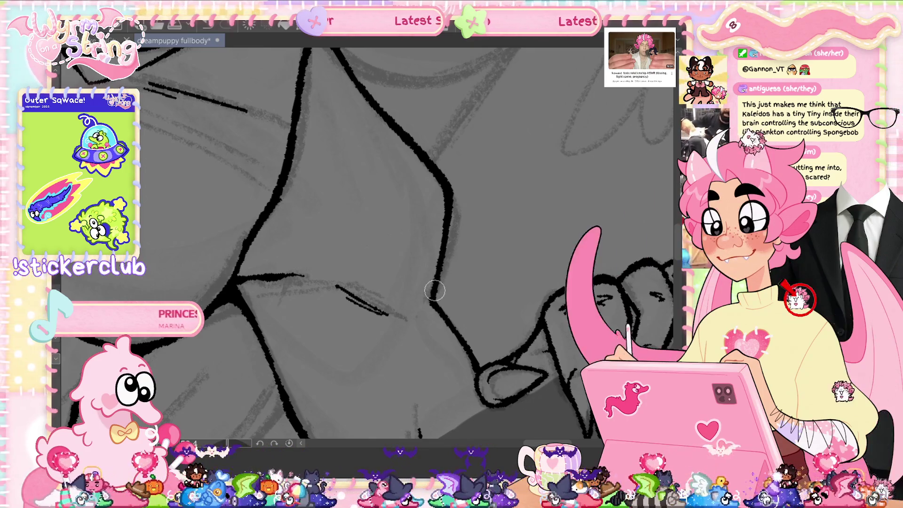
key(ctrl+s)
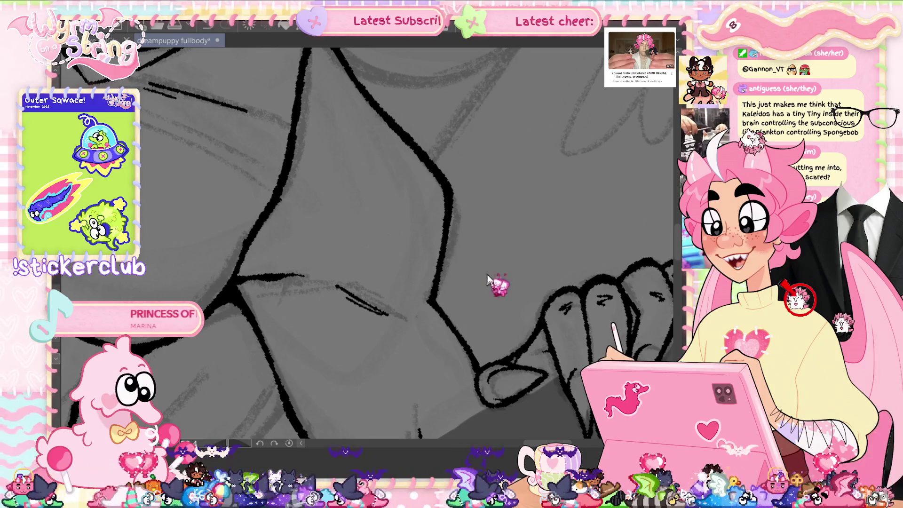
key(ctrl+minus)
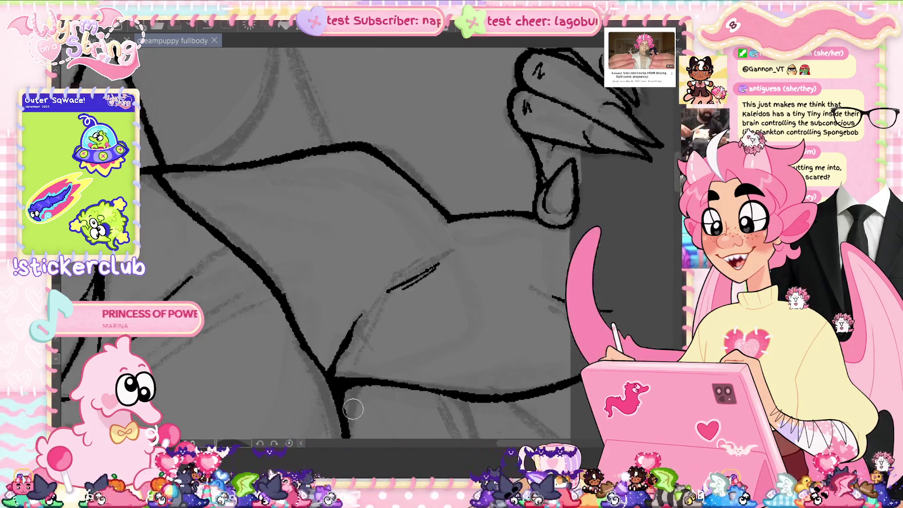
key(ctrl+minus)
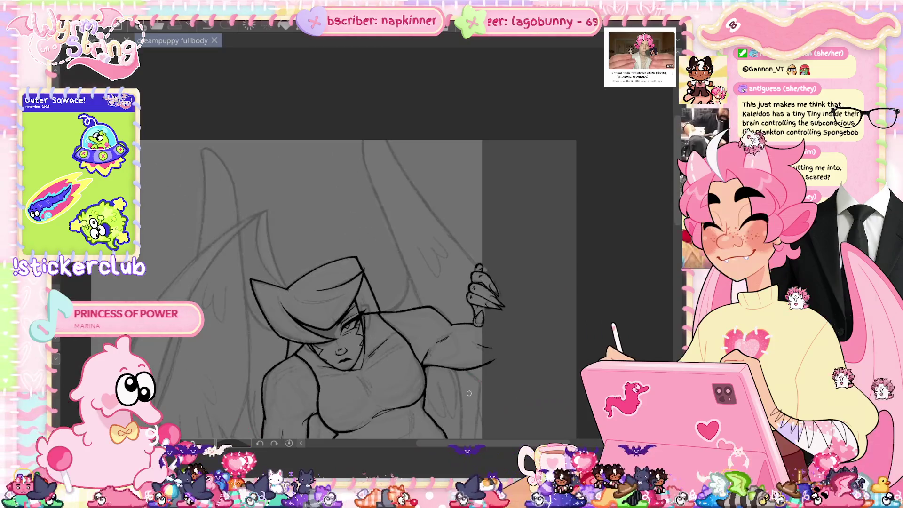
mouse_move(475, 381)
mouse_down()
mouse_move(498, 292)
mouse_move(516, 266)
mouse_up()
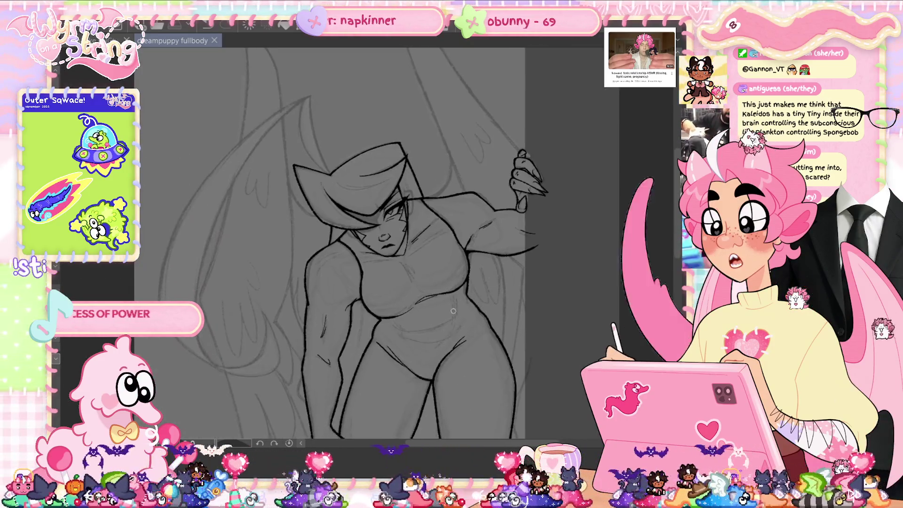
scroll(450, 221, up, 1)
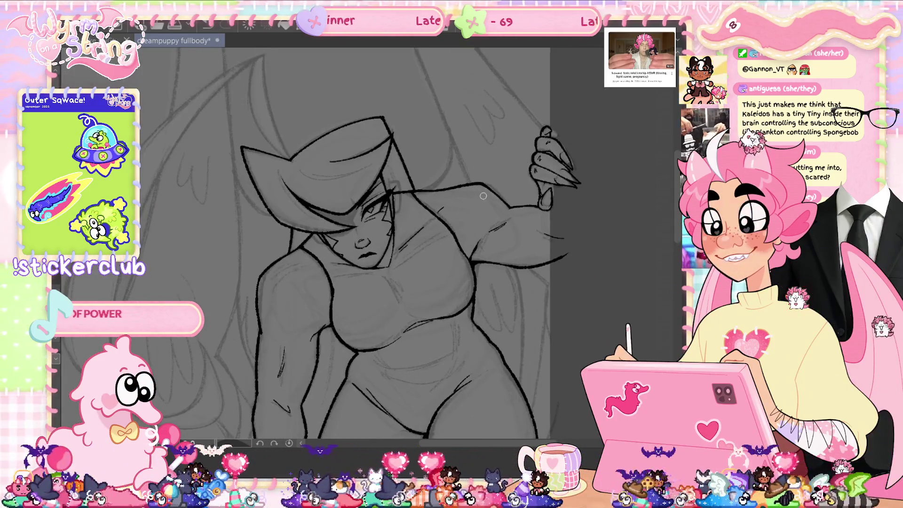
scroll(483, 196, up, 1)
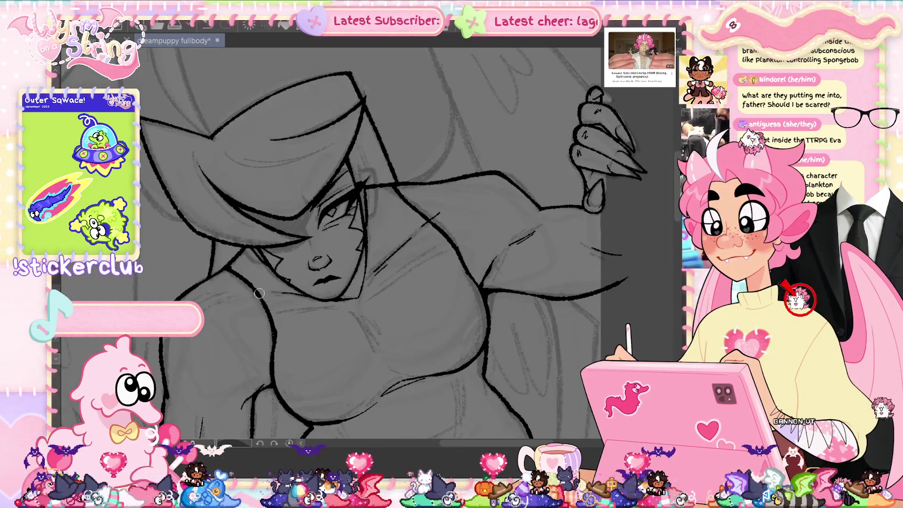
key(ctrl+s)
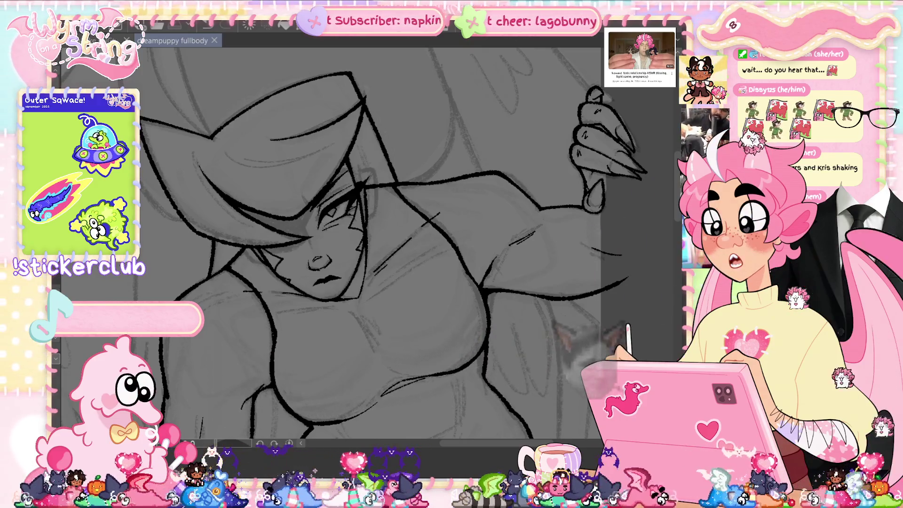
scroll(367, 240, down, 5)
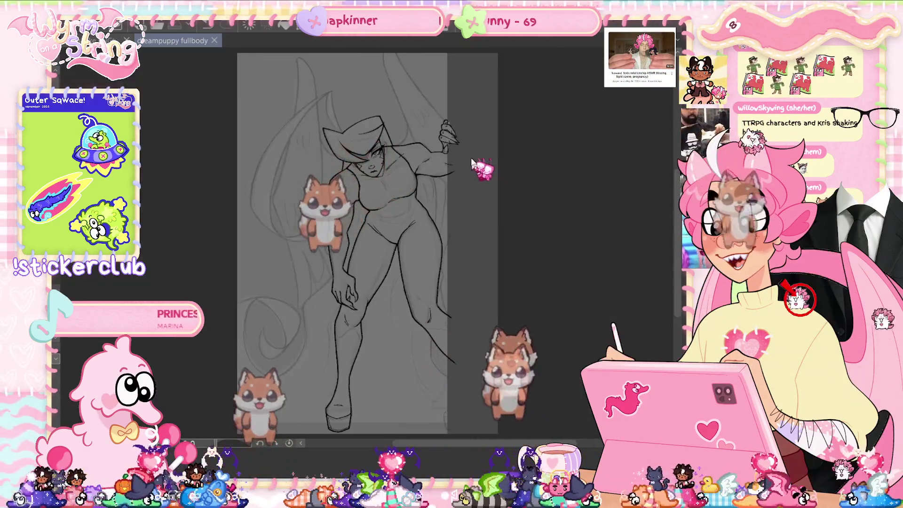
Ink two thin contour lines along the thigh and save the drawing.
scroll(367, 353, up, 5)
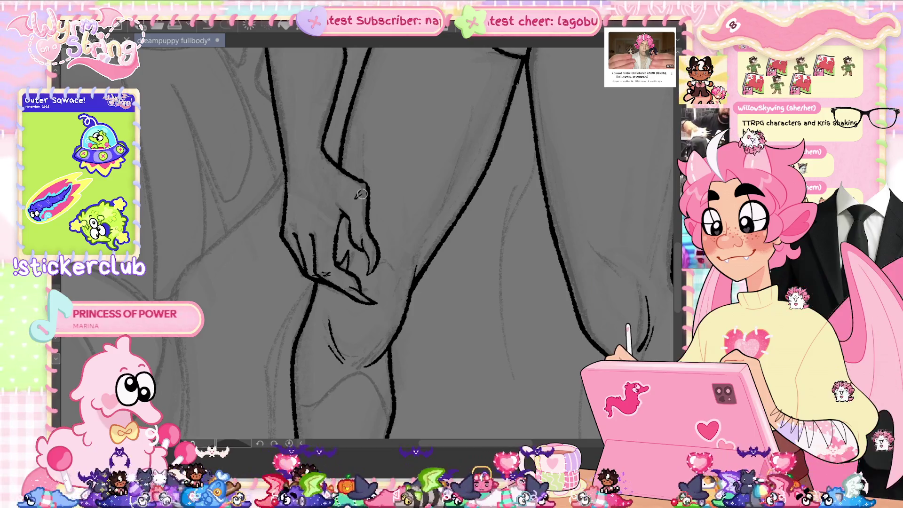
key(ctrl+s)
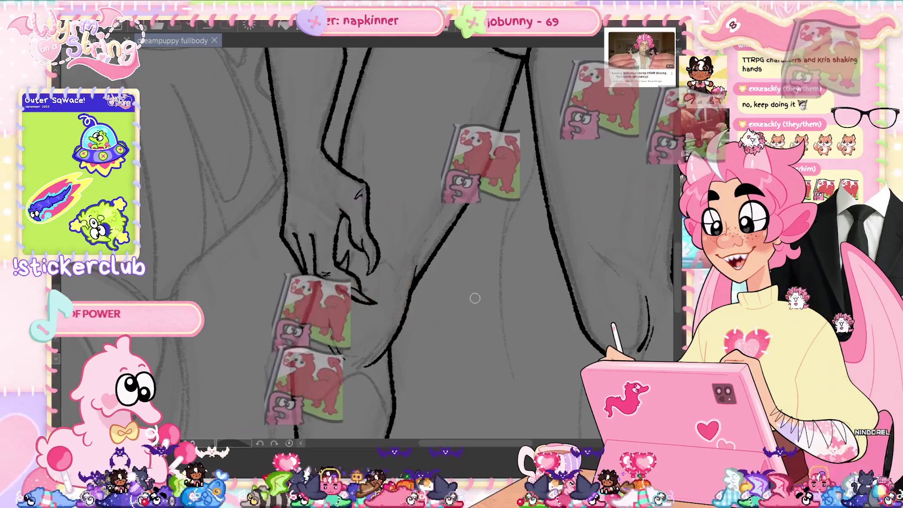
scroll(475, 298, up, 5)
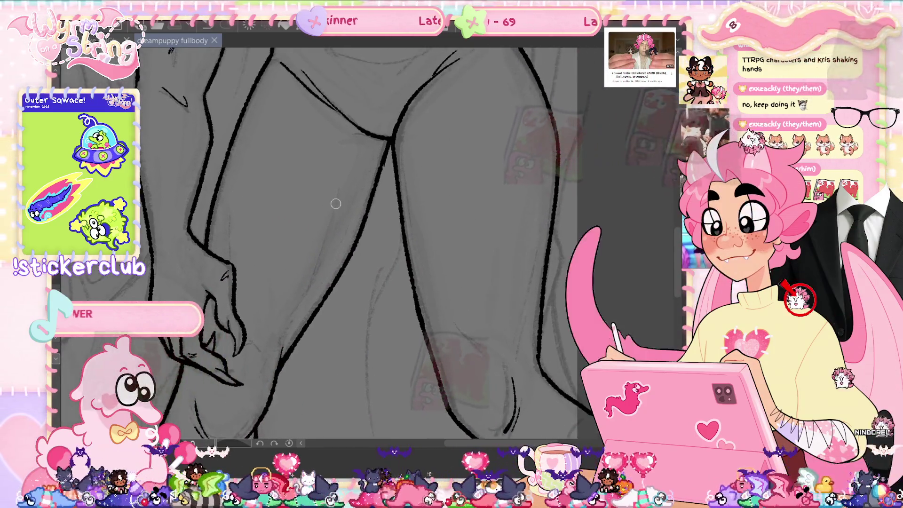
drag(336, 204, 306, 291)
drag(337, 193, 316, 269)
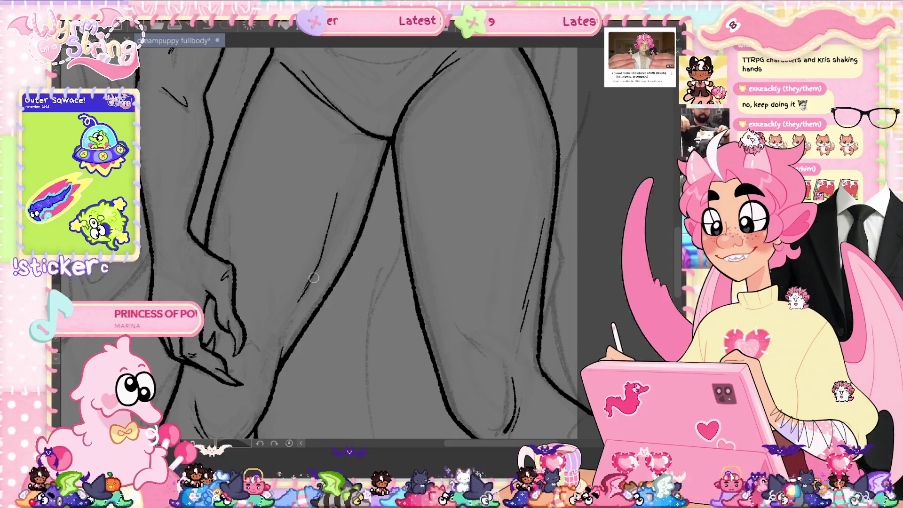
key(ctrl+s)
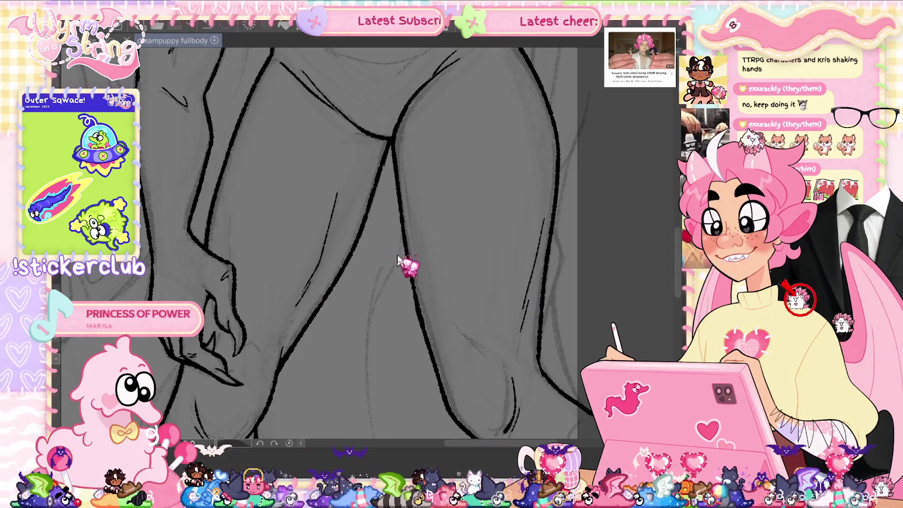
Add a short vertical line on the leg and save with the whole figure in view.
drag(226, 206, 227, 223)
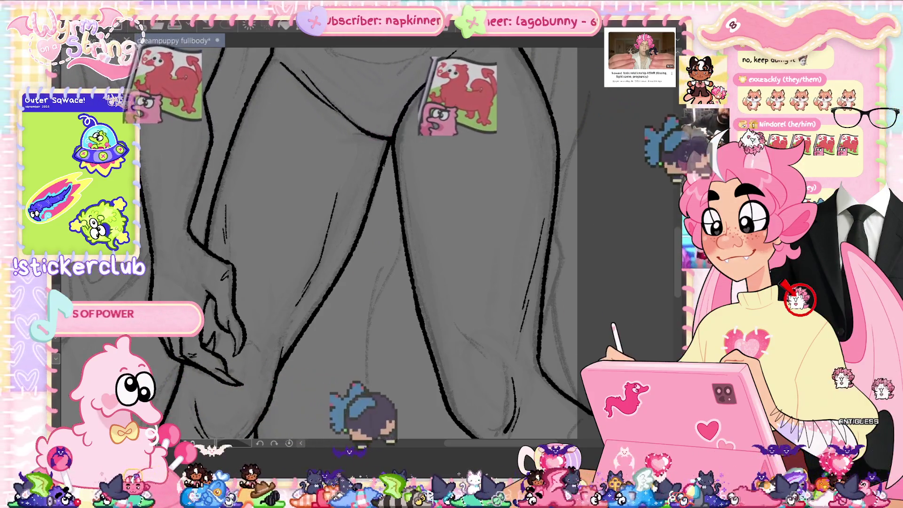
key(ctrl+0)
key(ctrl+s)
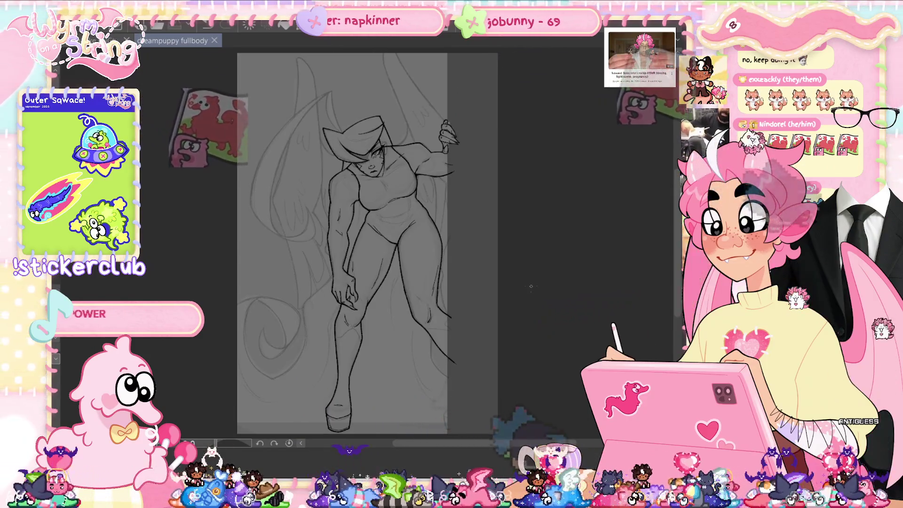
Extend the belly stroke rightward across the stomach and save the drawing.
scroll(413, 196, up, 5)
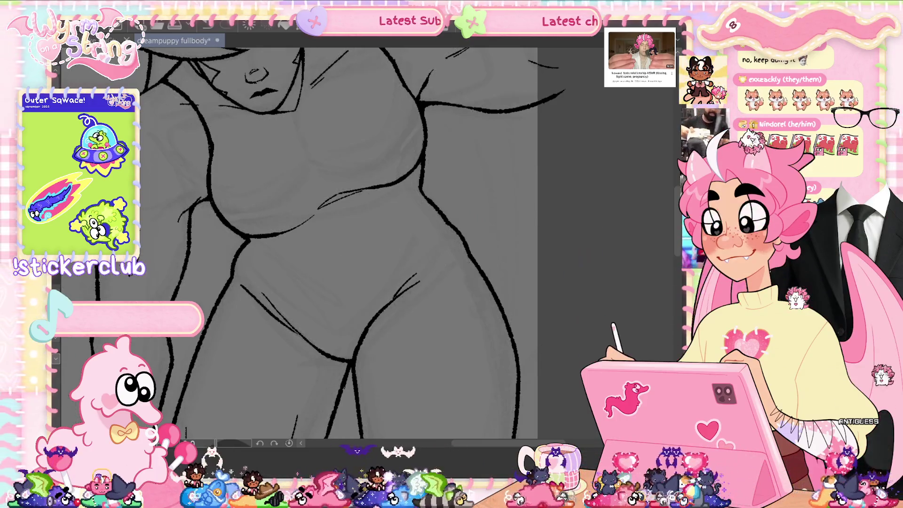
key(ctrl+0)
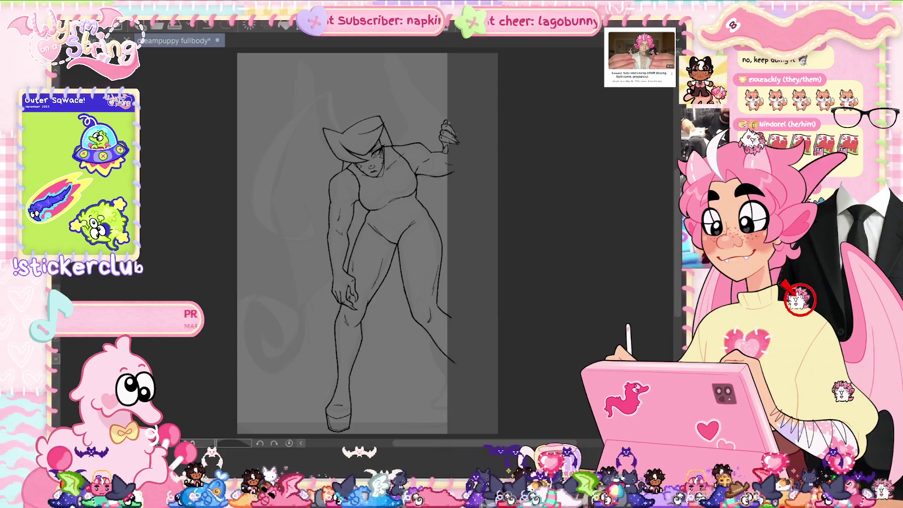
scroll(390, 231, up, 5)
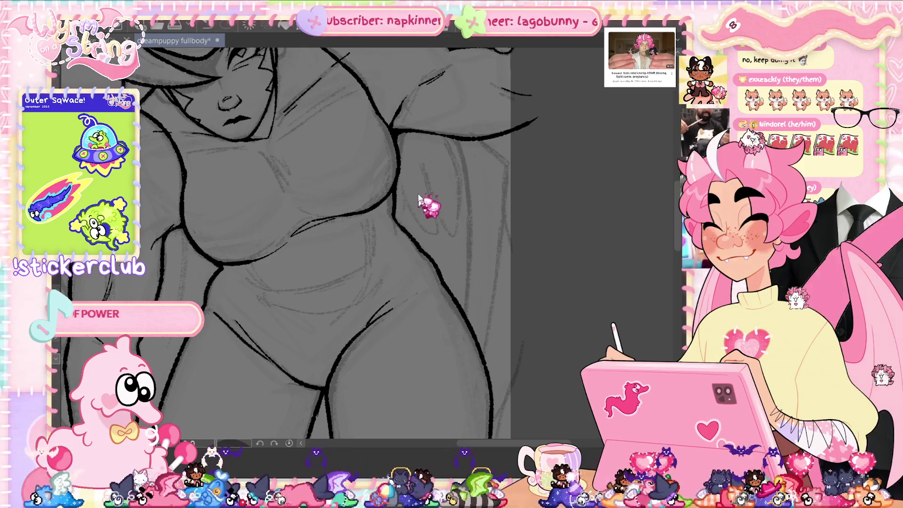
key(ctrl+s)
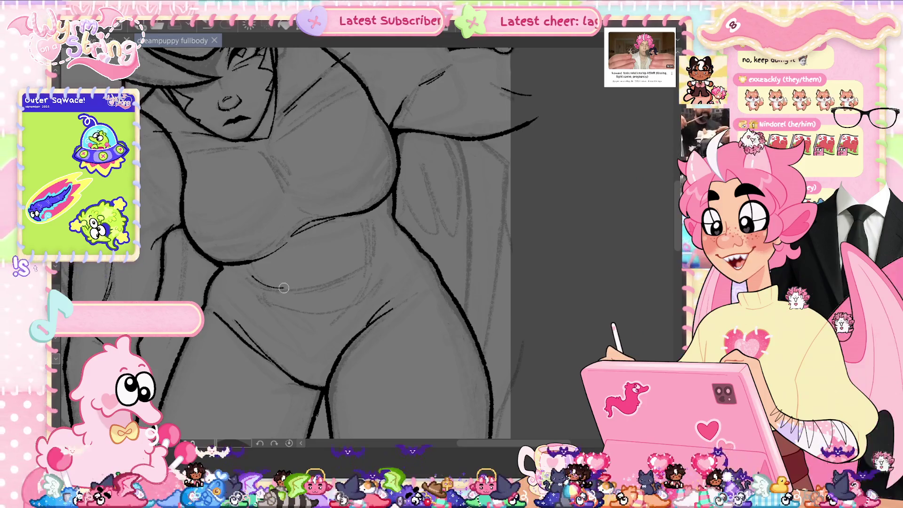
drag(284, 287, 369, 269)
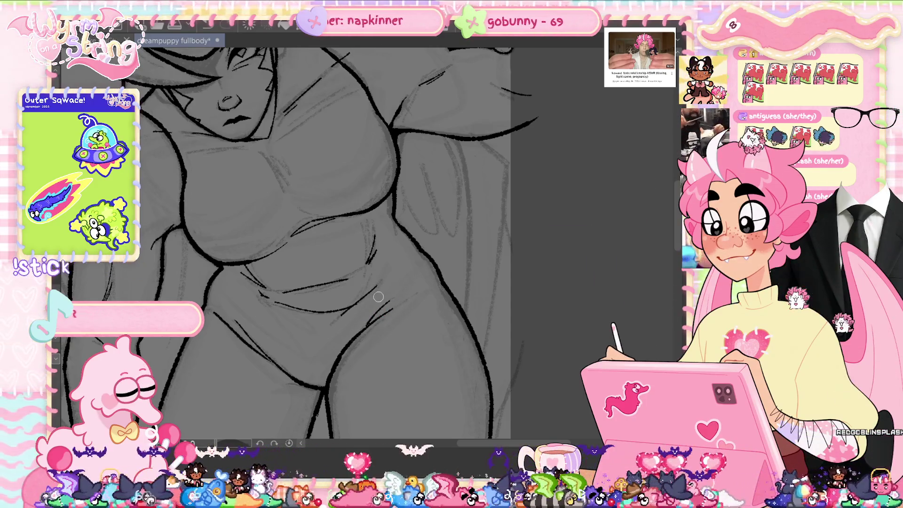
key(ctrl+s)
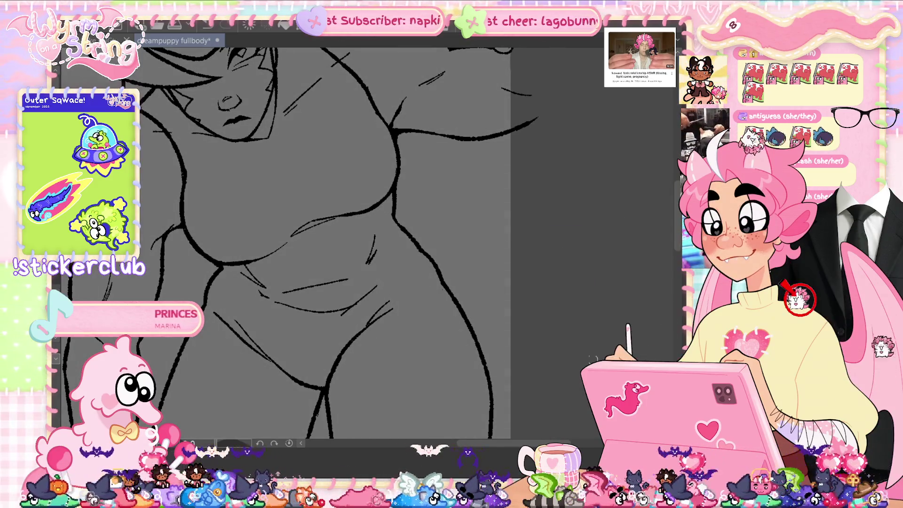
Draw a curved line across the chest, reshape it with a transform, and save.
key(ctrl+minus)
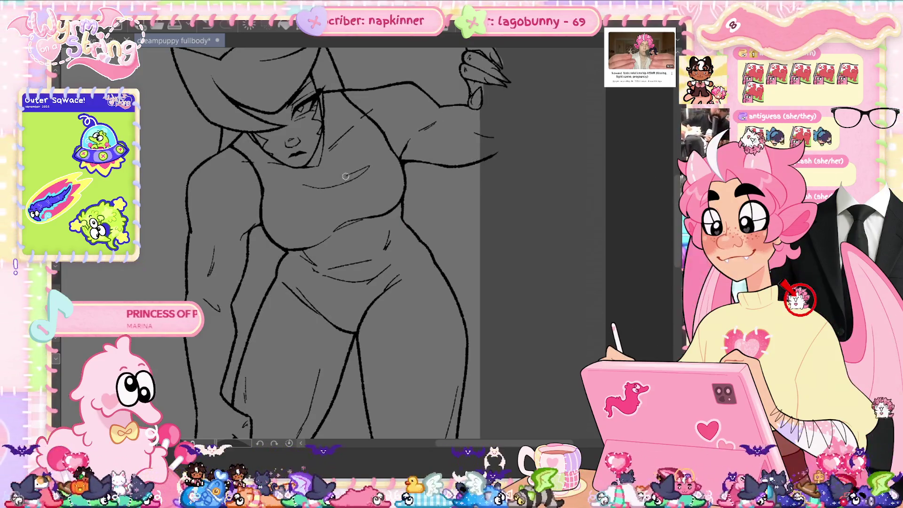
drag(307, 193, 361, 172)
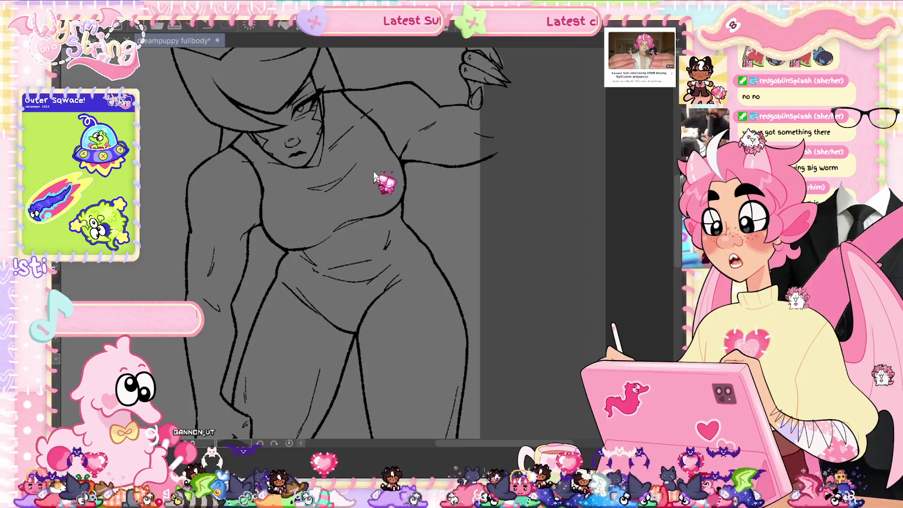
key(ctrl+0)
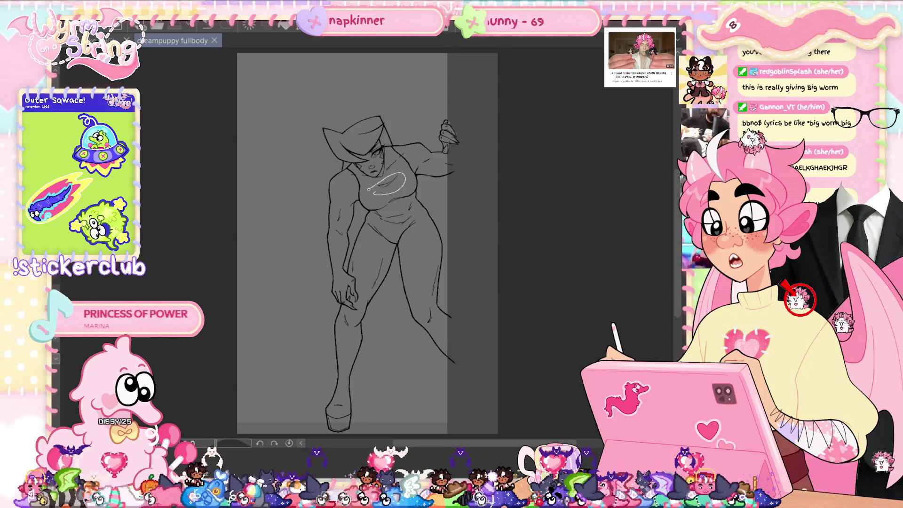
key(ctrl+t)
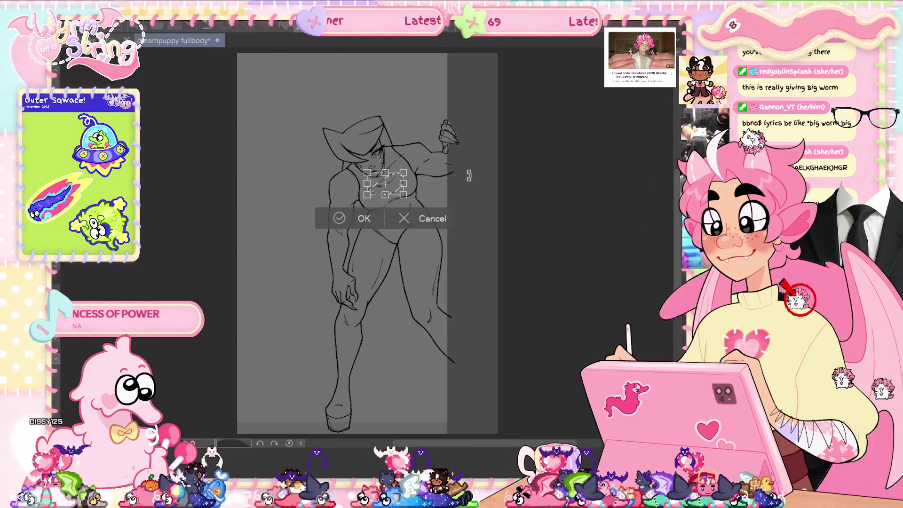
click(366, 218)
key(ctrl+d)
key(ctrl+s)
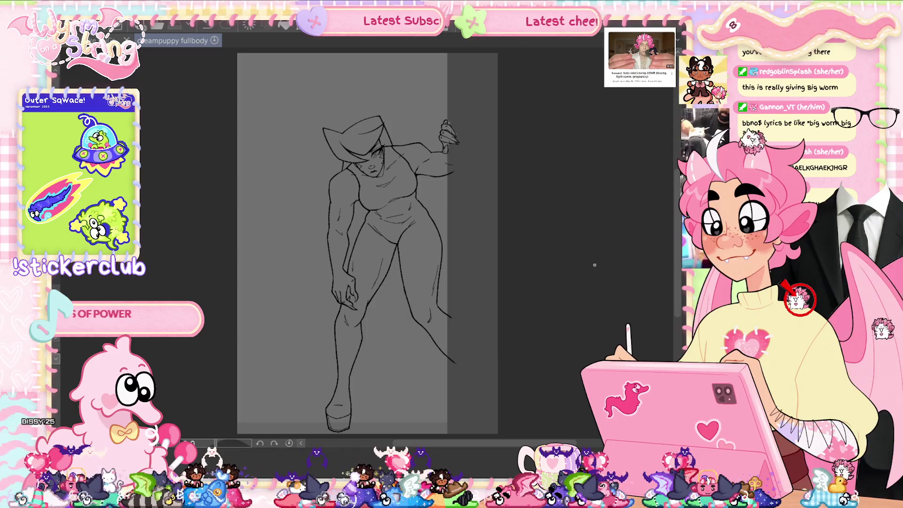